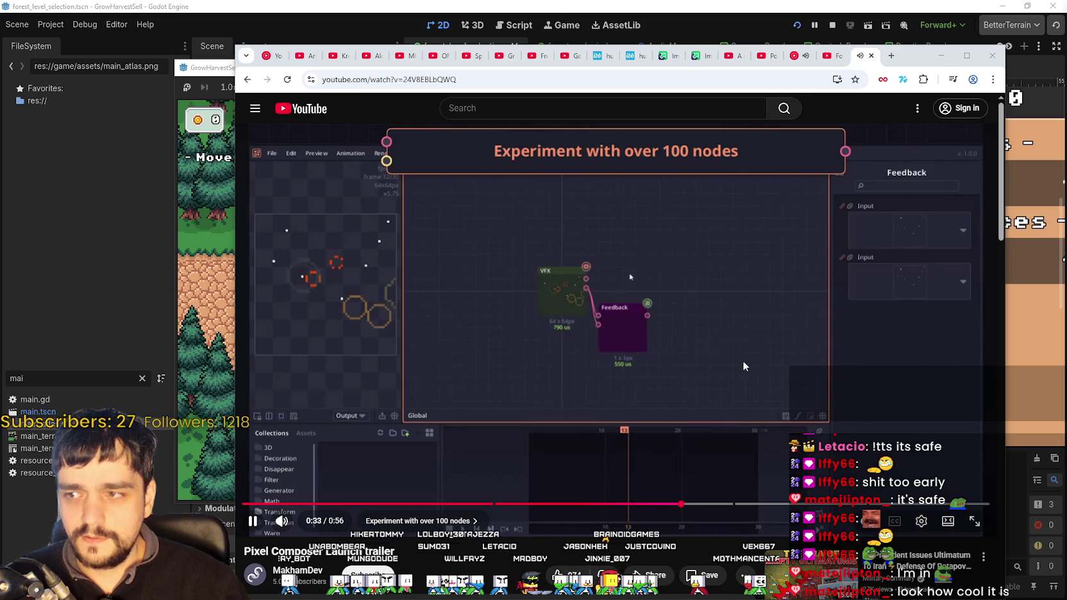
- Pause the Pixel Composer trailer on YouTube and close the browser to return to the game
scroll(475, 384, down, 1)
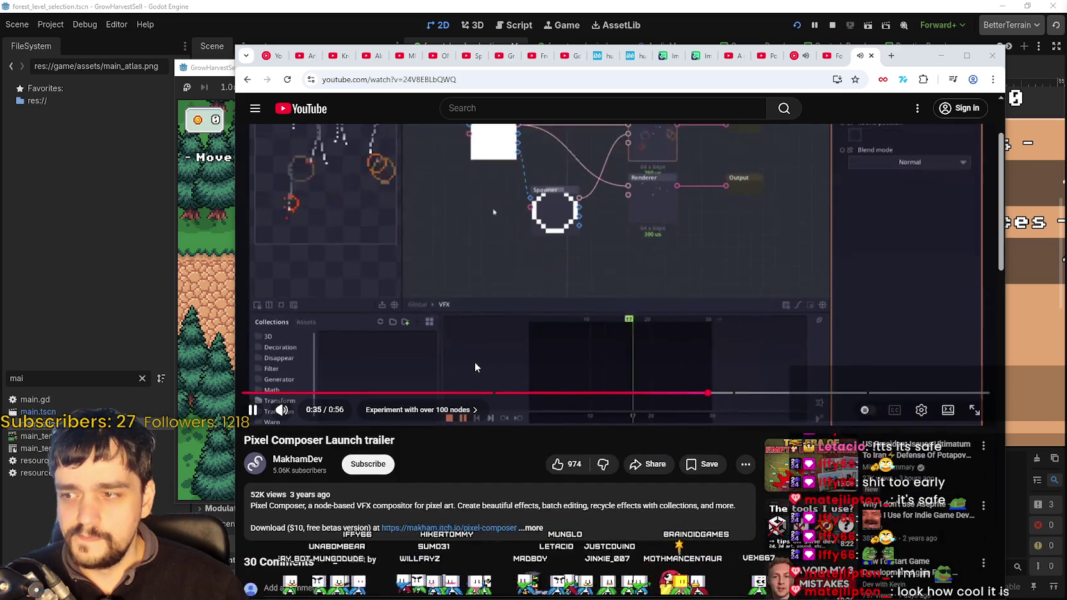
scroll(489, 349, up, 1)
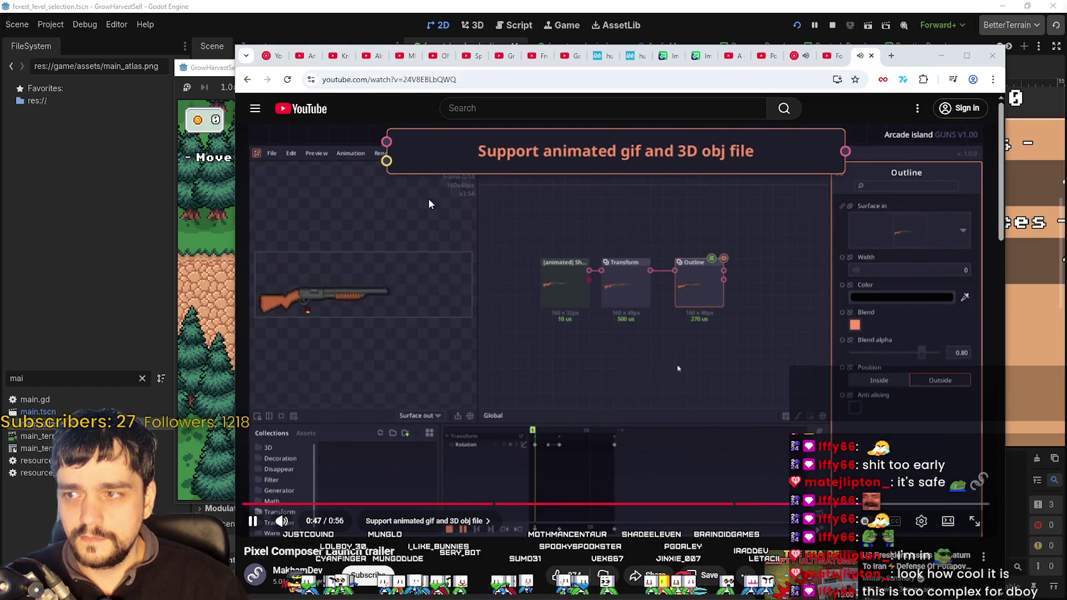
click(488, 330)
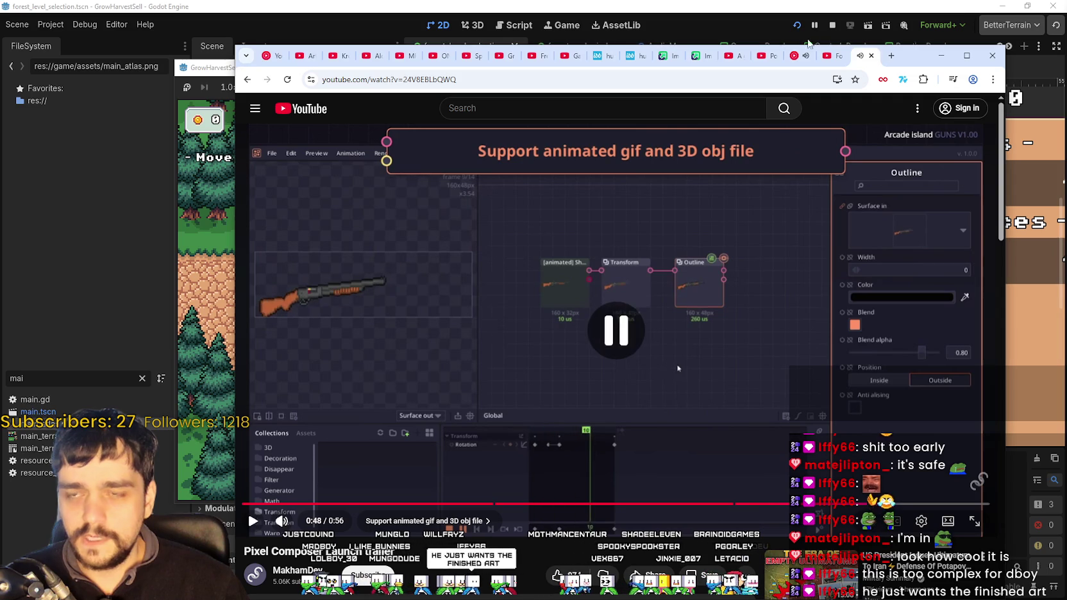
click(942, 56)
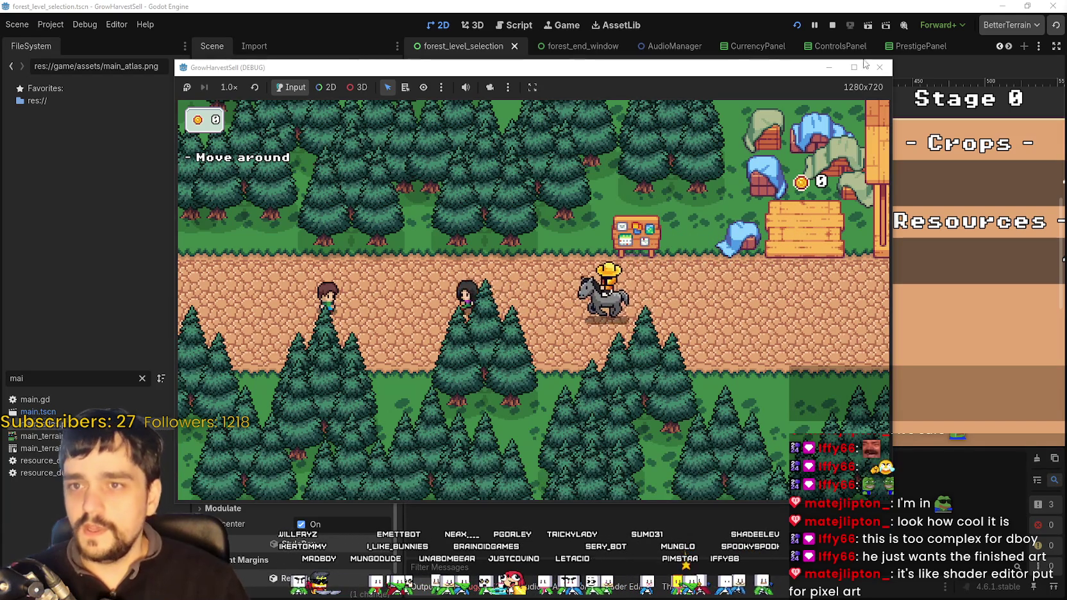
- Maximize the game window and walk to the Skill Board to unlock Whisper
key(super+Up)
key(d)
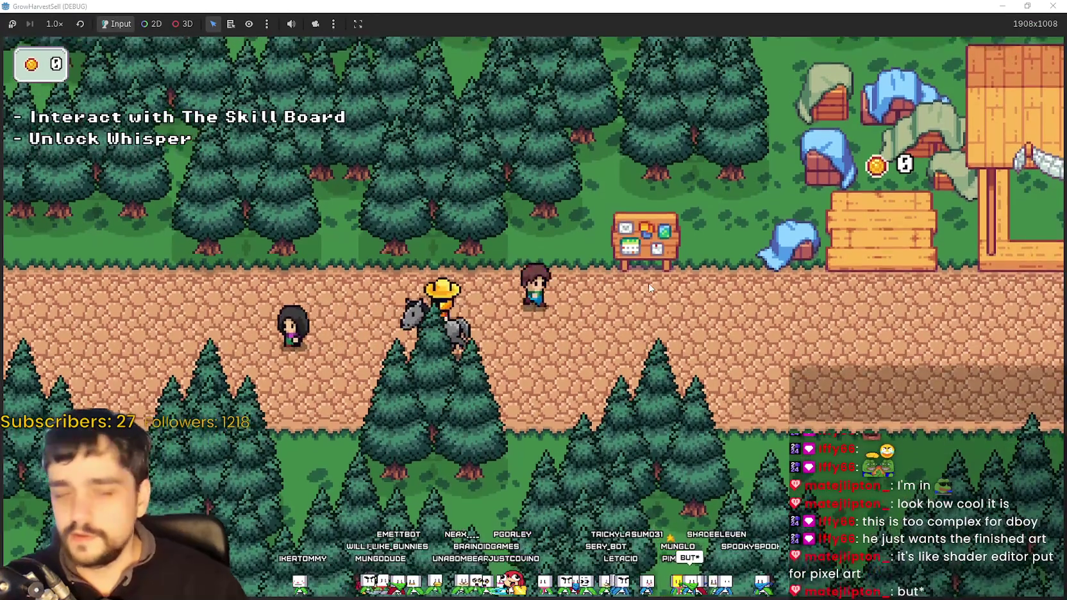
key(w)
key(e)
key(e)
key(Escape)
- Walk to Whisper to open Select a Stage, then restore the game window
key(s)
key(d)
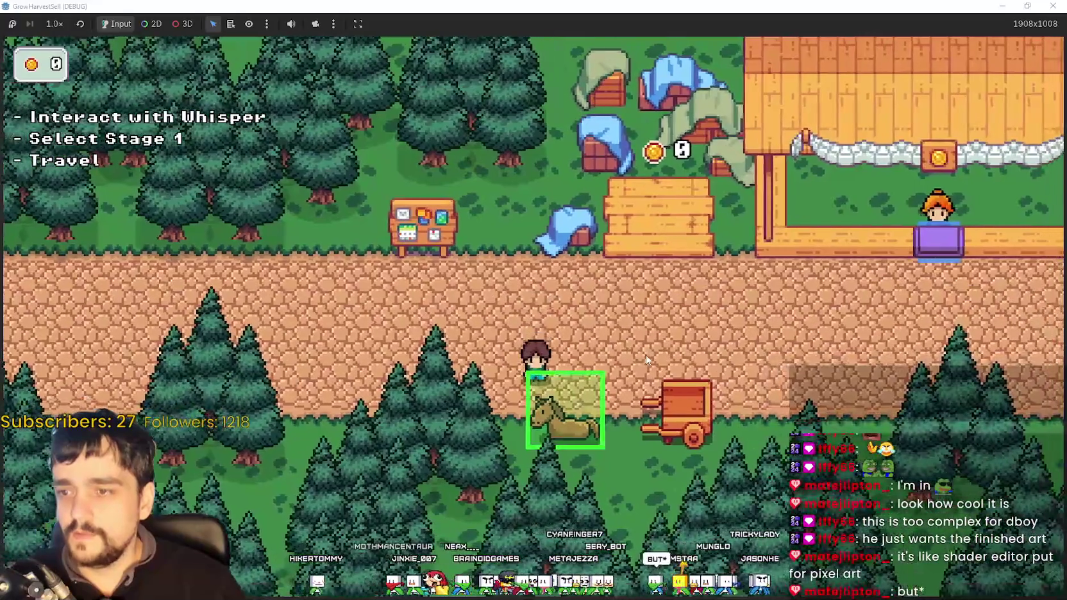
key(e)
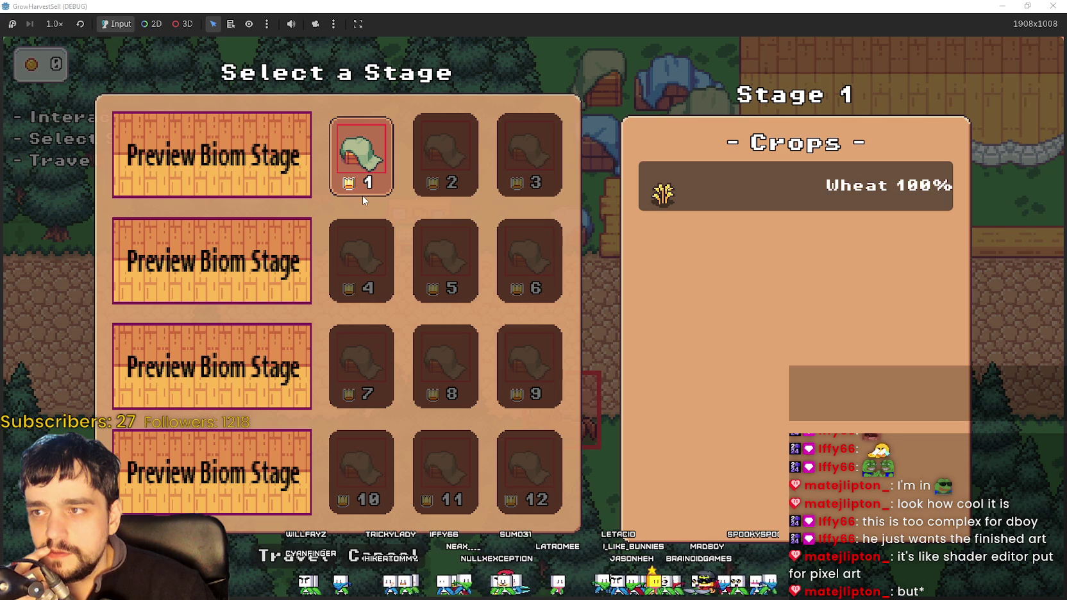
double_click(614, 6)
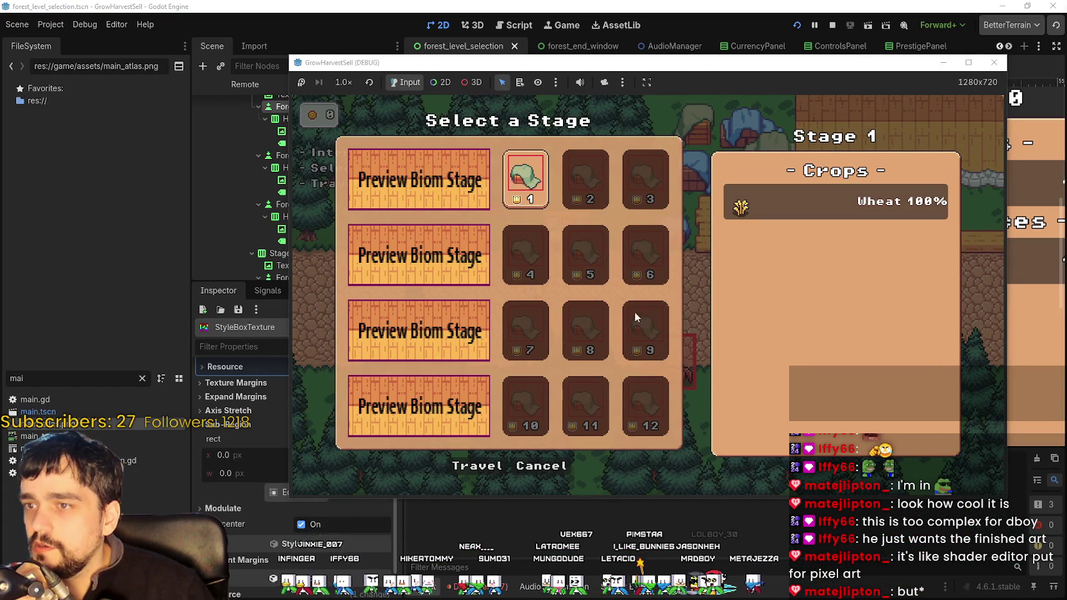
- Stop the game and sample the dark outline colour in Aseprite, back on the pencil
click(831, 25)
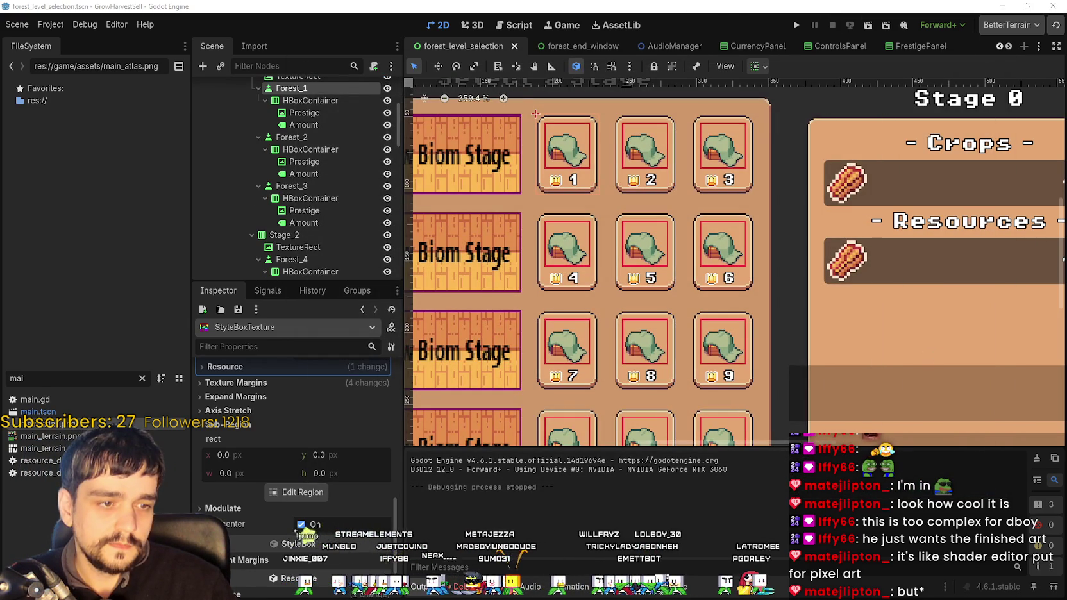
scroll(280, 312, up, 1)
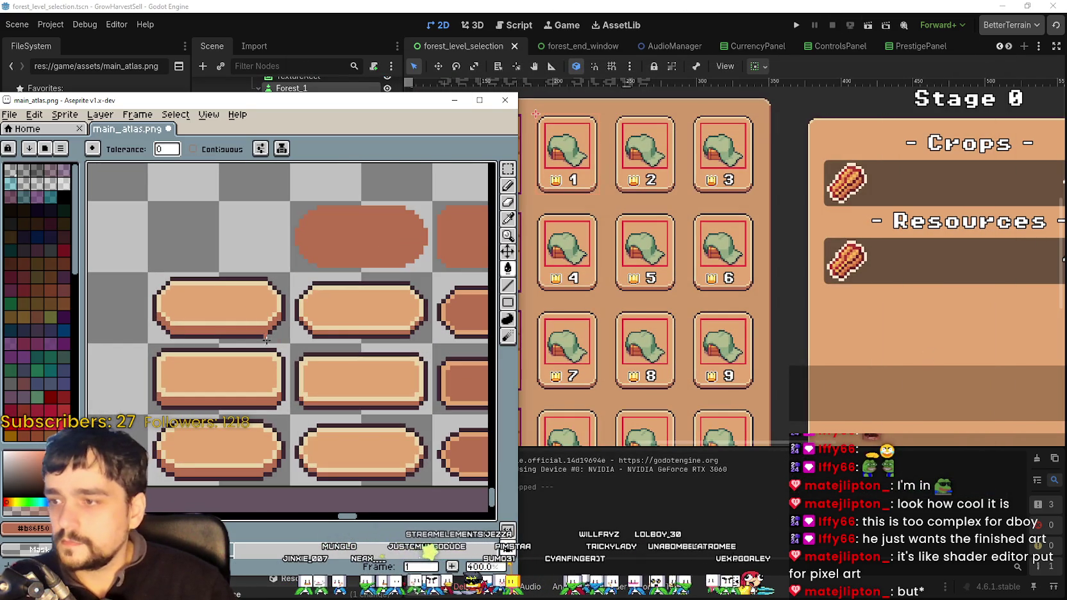
click(511, 220)
scroll(258, 234, up, 5)
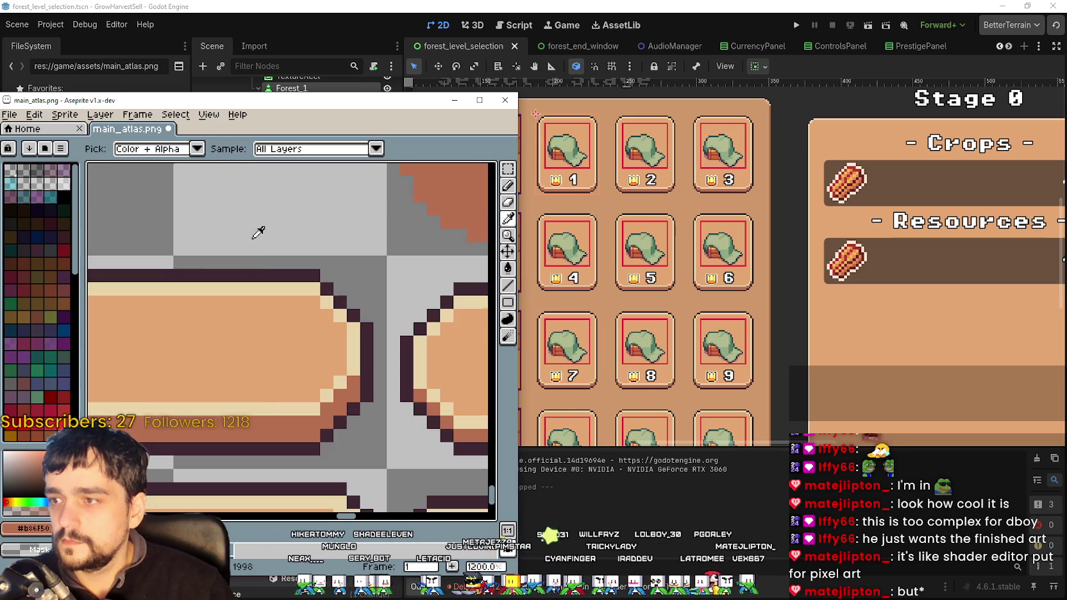
scroll(264, 270, down, 5)
click(508, 286)
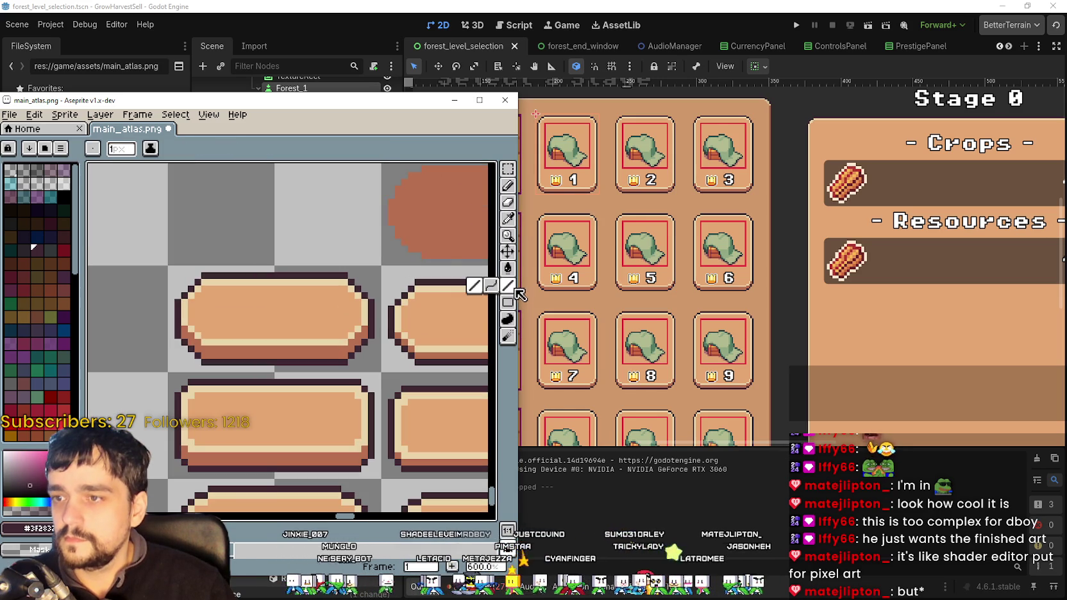
- Pencil the dark outline along the pill sprite's bottom edge
scroll(290, 262, up, 2)
scroll(291, 262, up, 3)
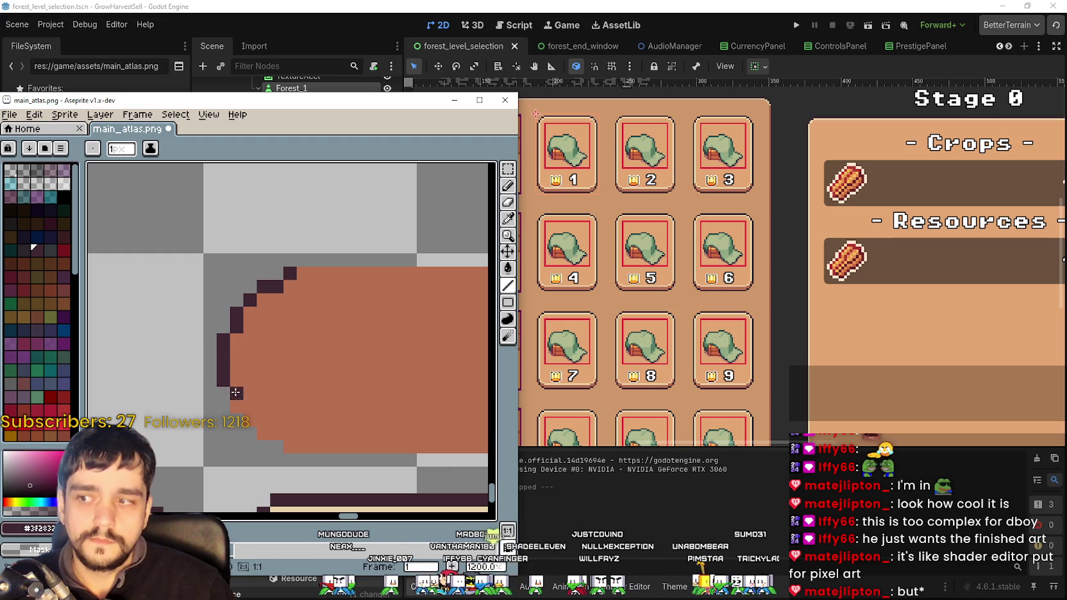
scroll(270, 405, down, 2)
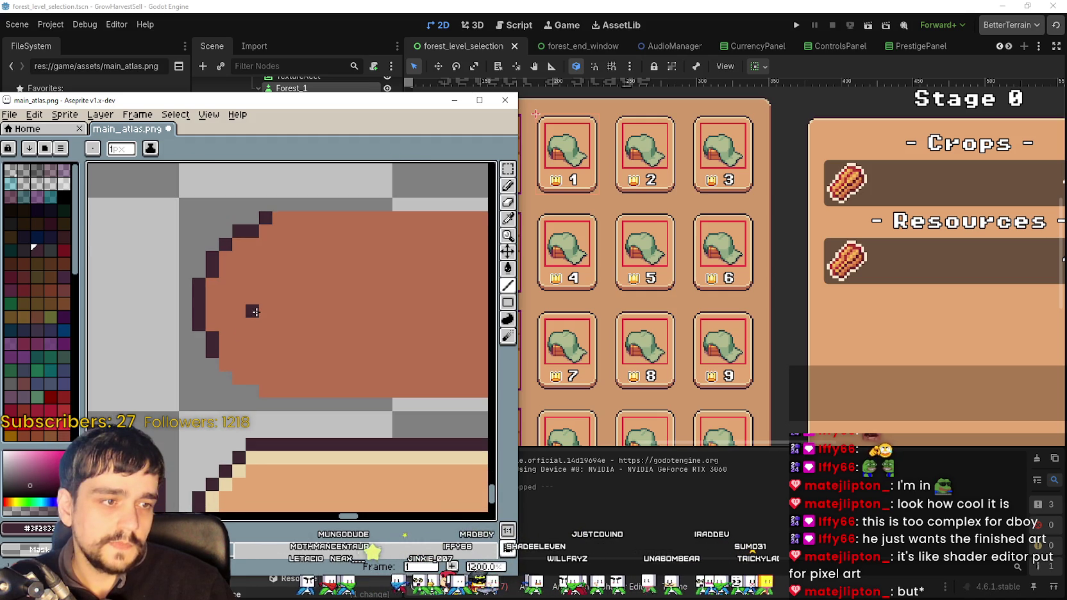
scroll(251, 354, up, 3)
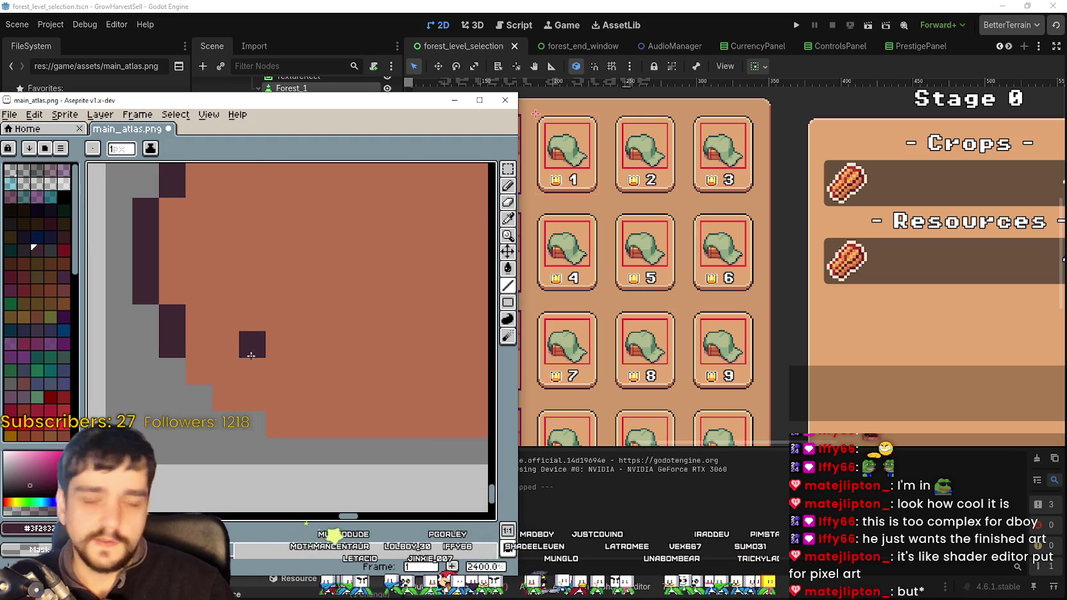
scroll(291, 409, down, 3)
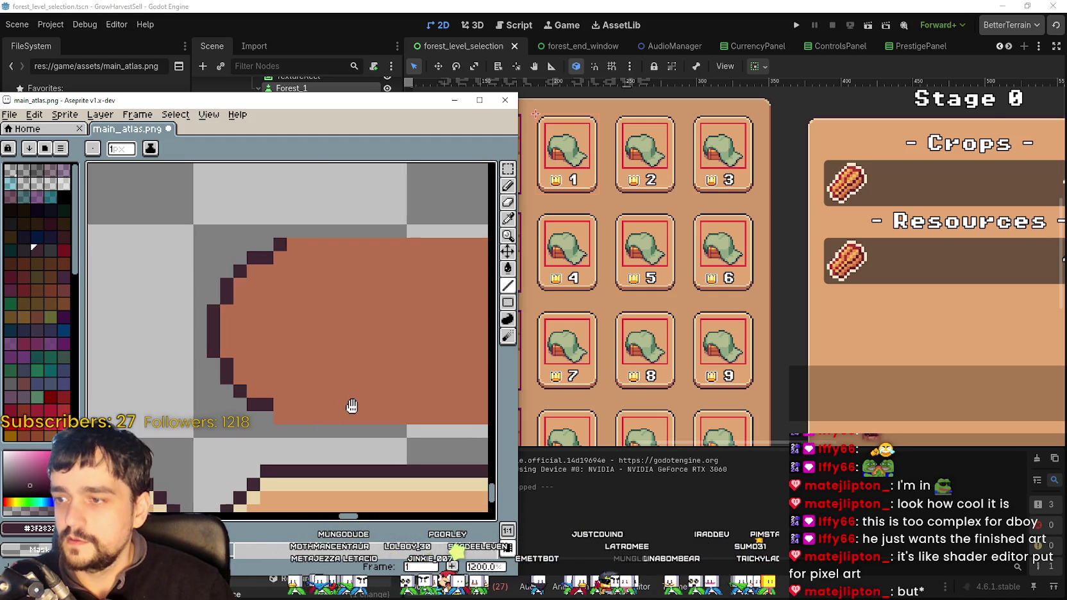
drag(371, 408, 378, 416)
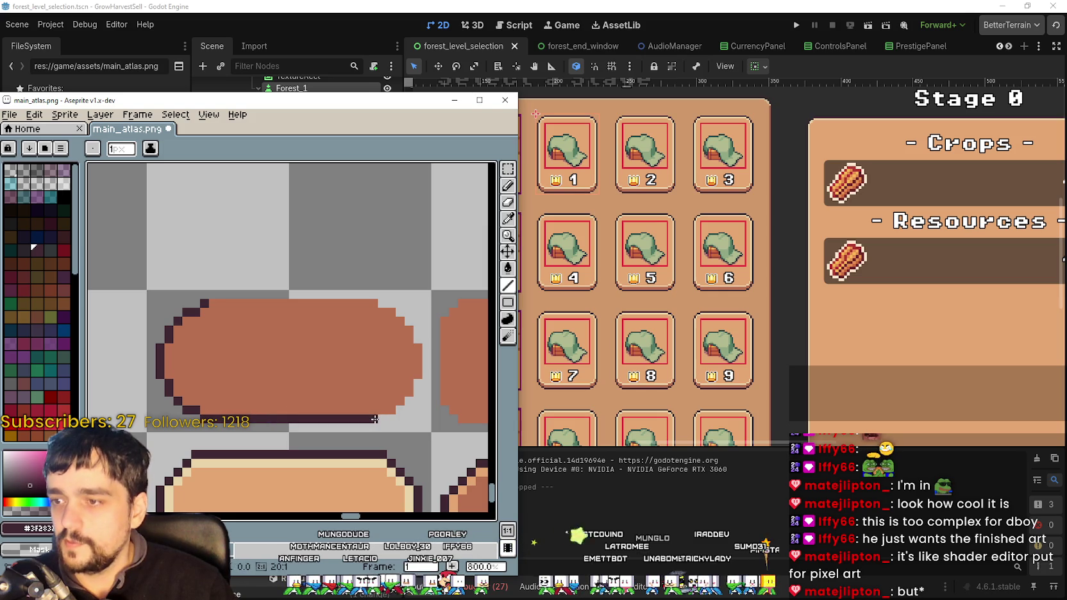
scroll(379, 413, up, 3)
click(408, 372)
scroll(385, 385, down, 3)
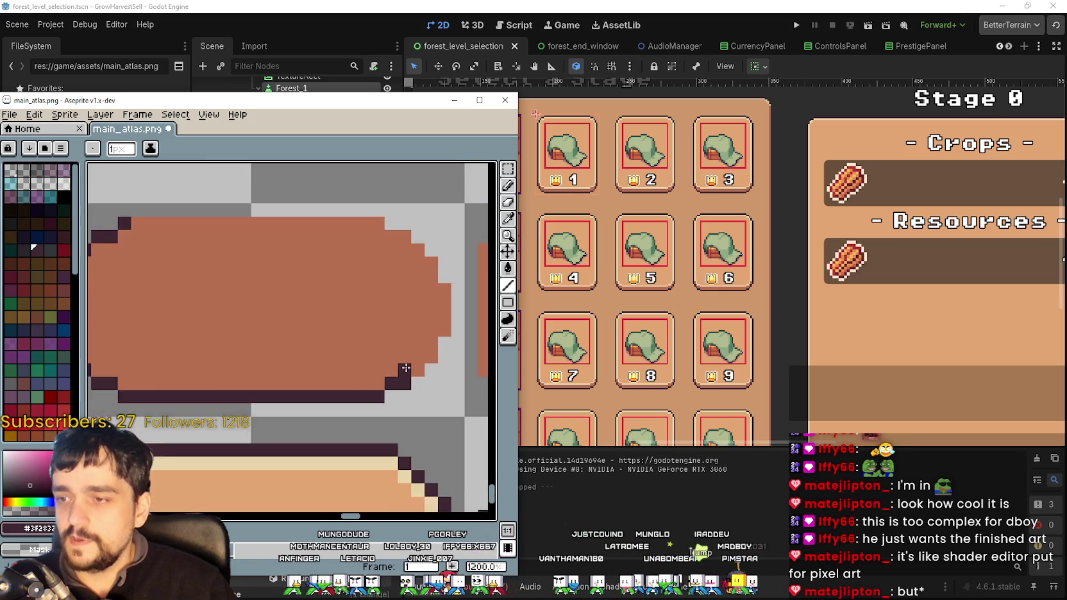
scroll(322, 418, up, 1)
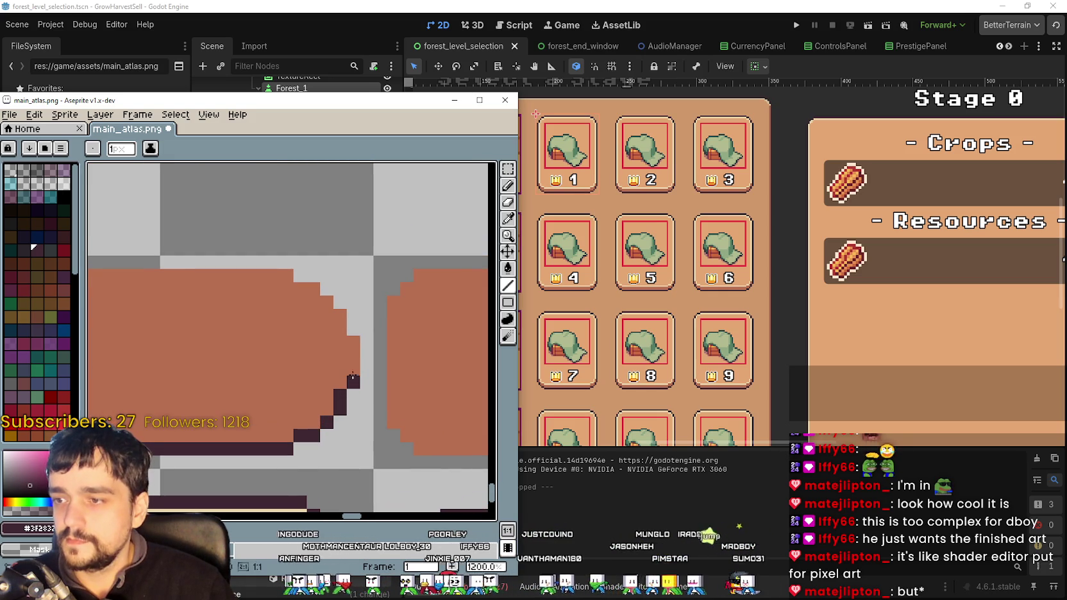
click(391, 370)
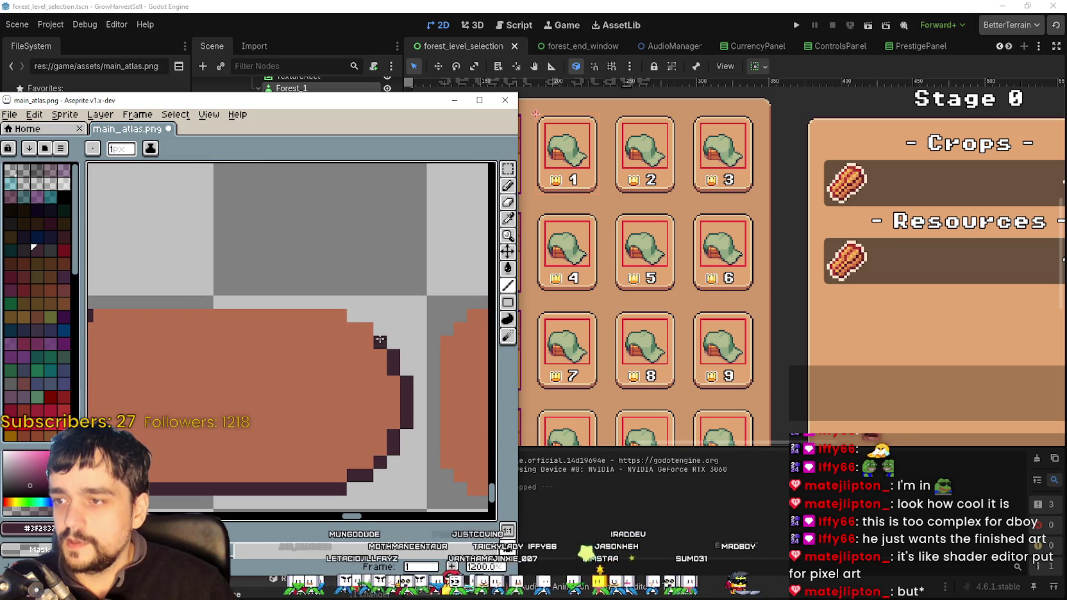
- Draw the outline along the pill's top edge and save main_atlas.png
drag(270, 319, 94, 314)
scroll(299, 332, down, 2)
key(ctrl+s)
- Relaunch the game from the Godot editor and maximize its window
click(525, 6)
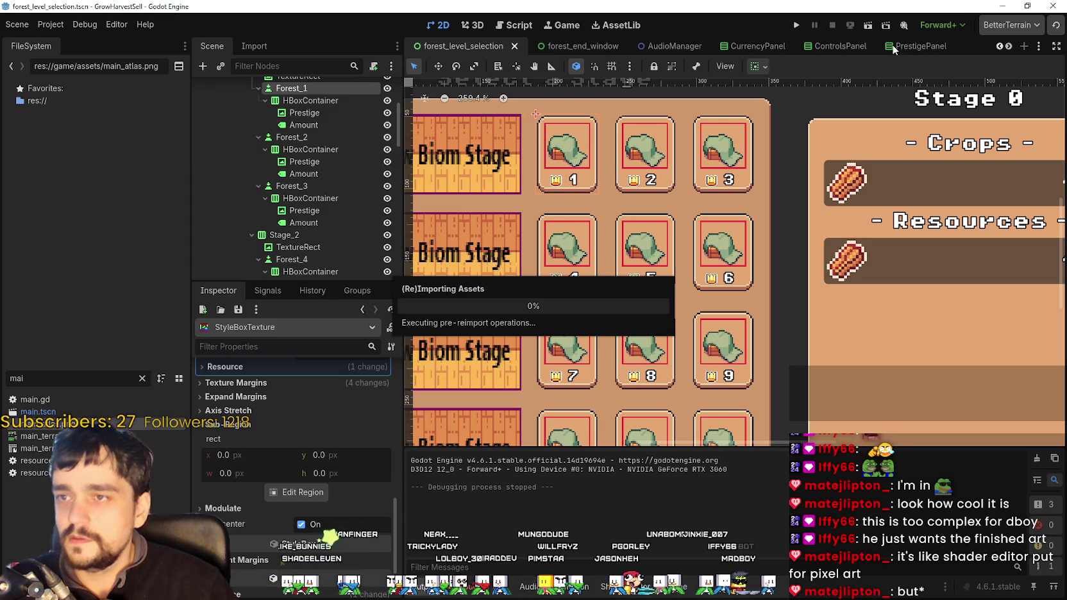
click(797, 25)
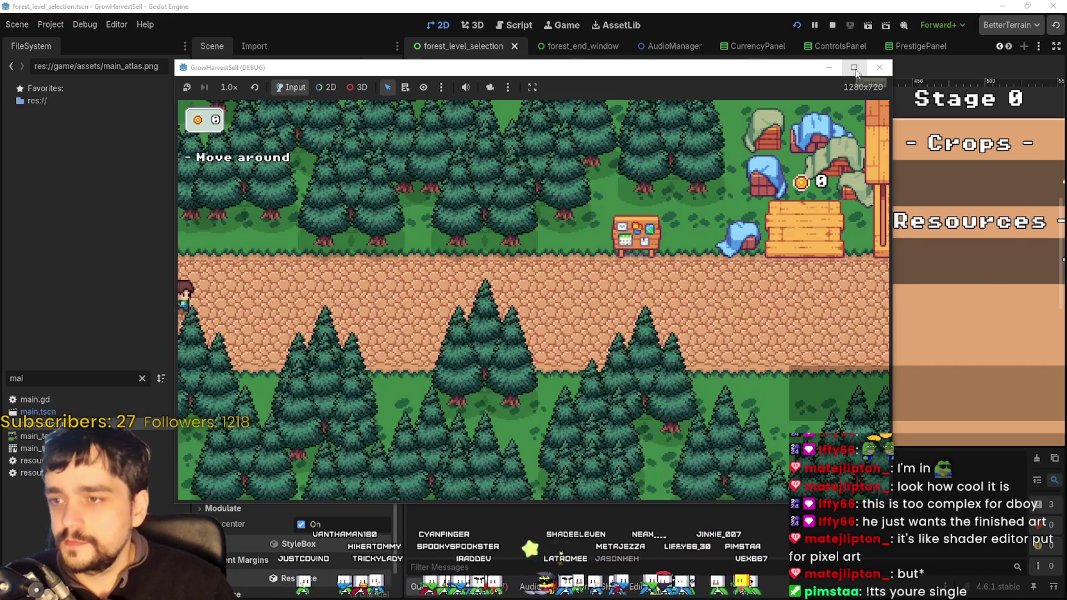
click(855, 68)
- Walk to the Skill Board and unlock Whisper
key(d)
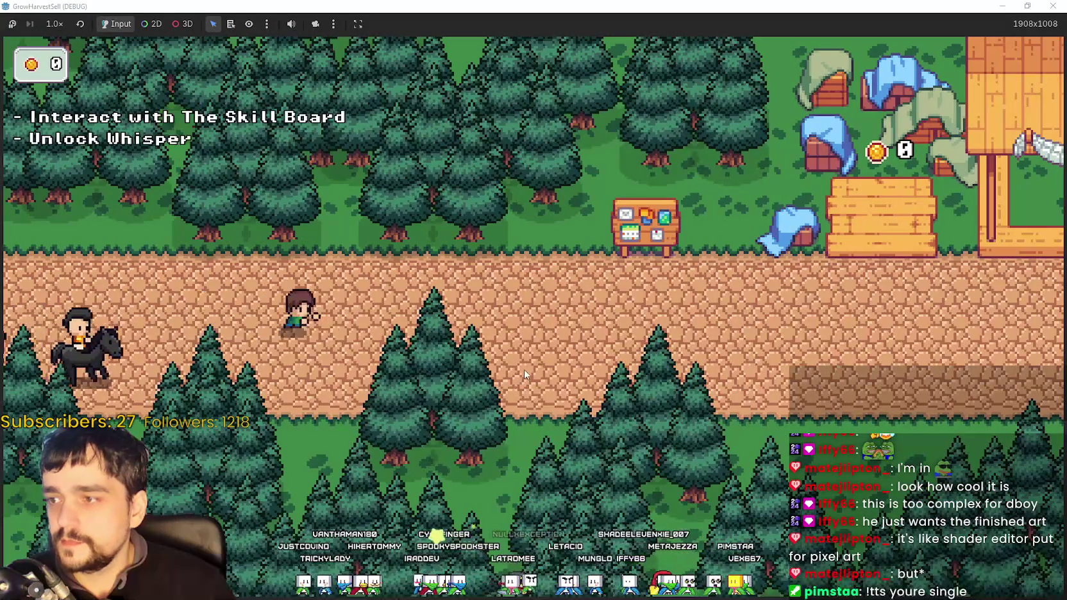
key(w)
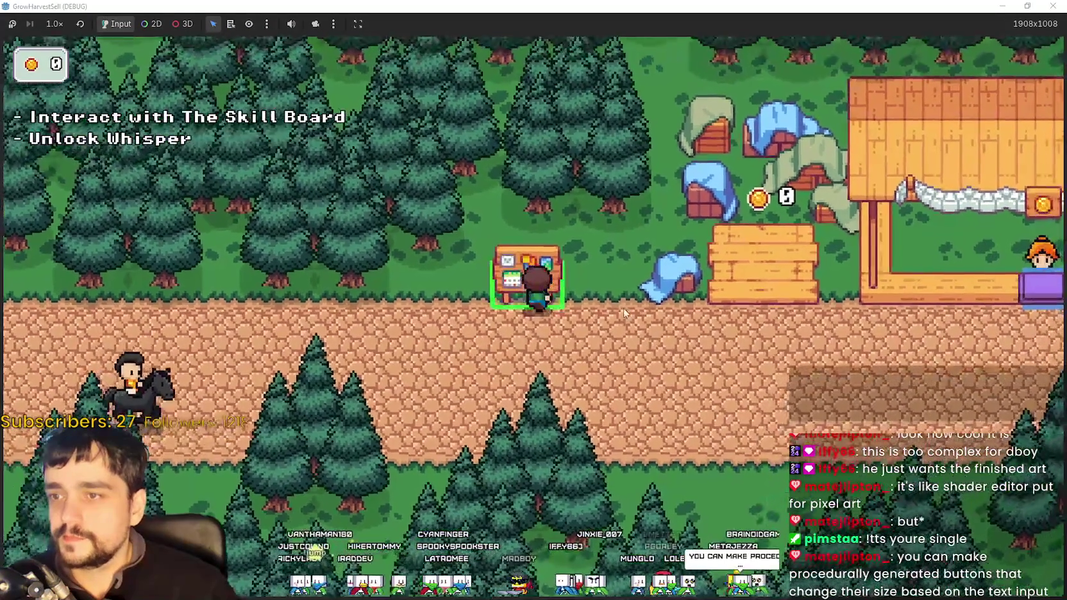
key(e)
click(558, 286)
key(Escape)
- Open Select a Stage via Whisper, then shrink the game window and move it left
key(d)
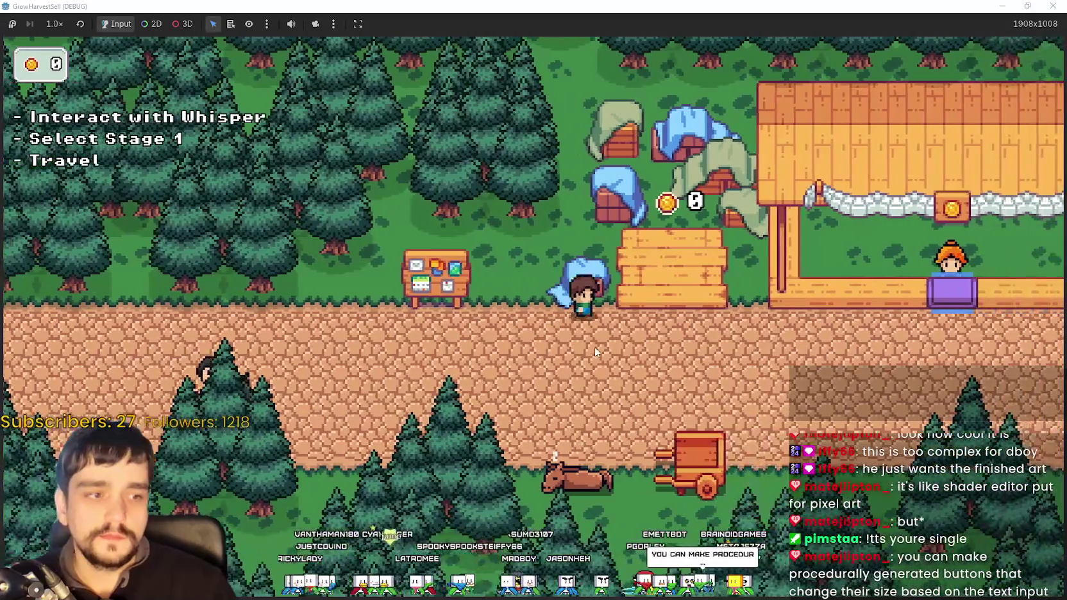
key(s)
key(e)
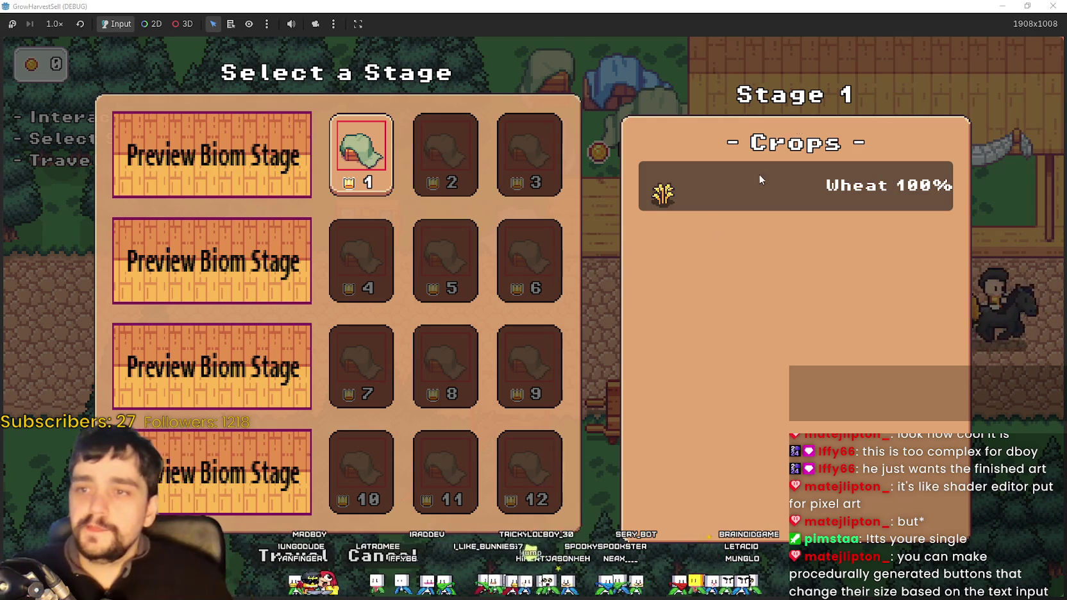
key(super+Down)
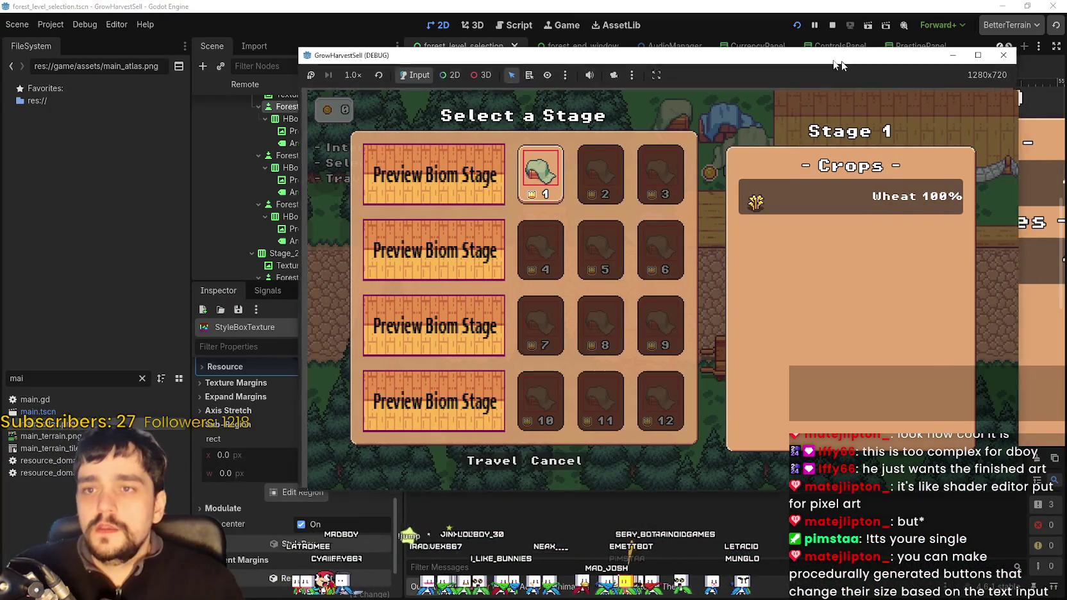
drag(846, 62, 756, 60)
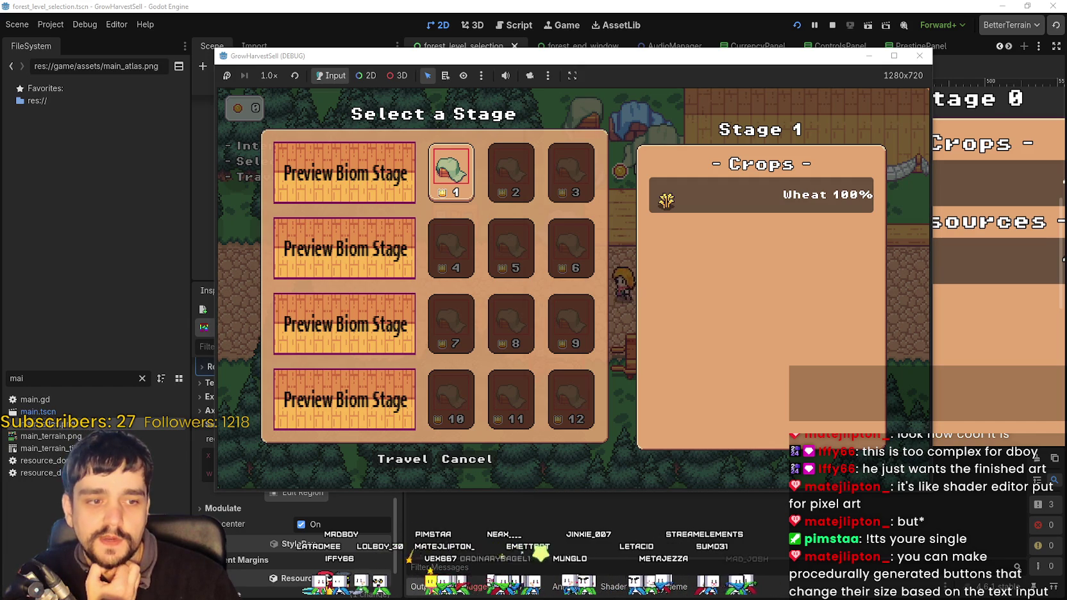
- Arrange the Aseprite windows so UI_ALL.png is visible beside main_atlas.png
key(alt+Tab)
scroll(290, 378, up, 2)
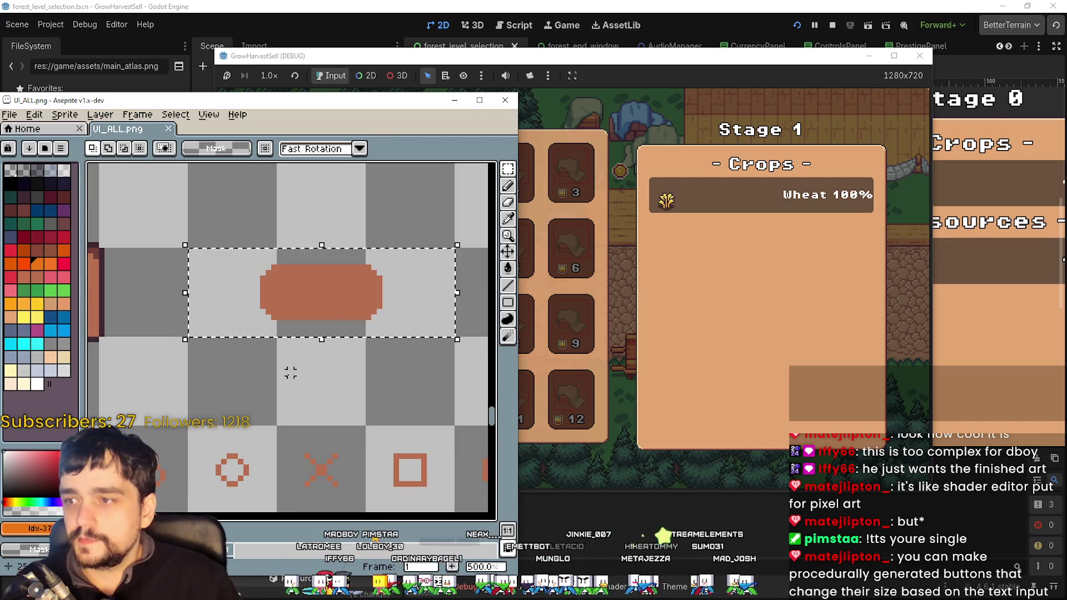
key(i)
key(alt+Tab)
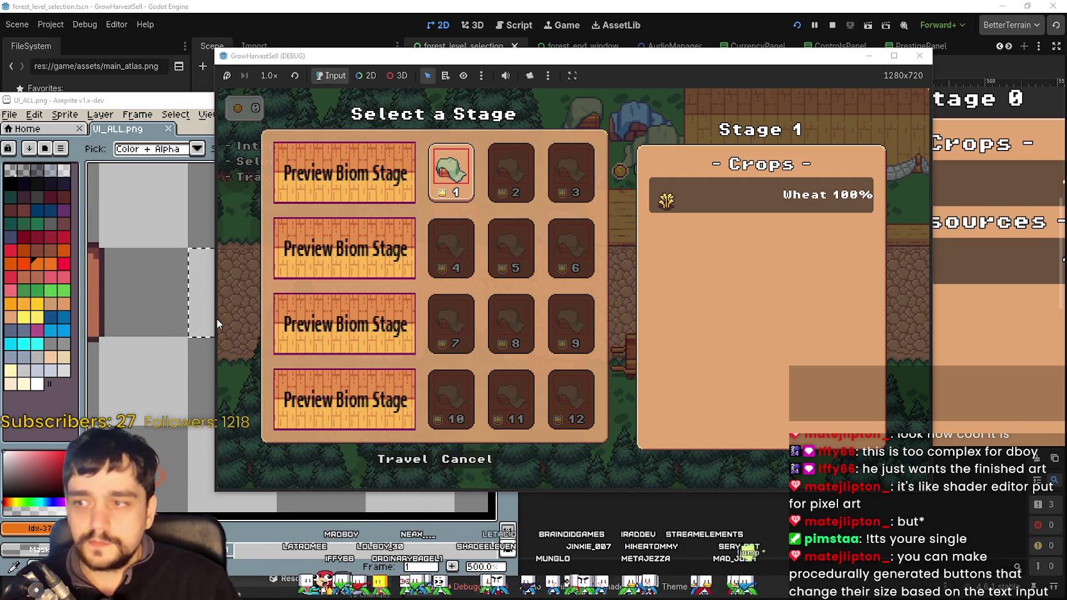
key(alt+Tab)
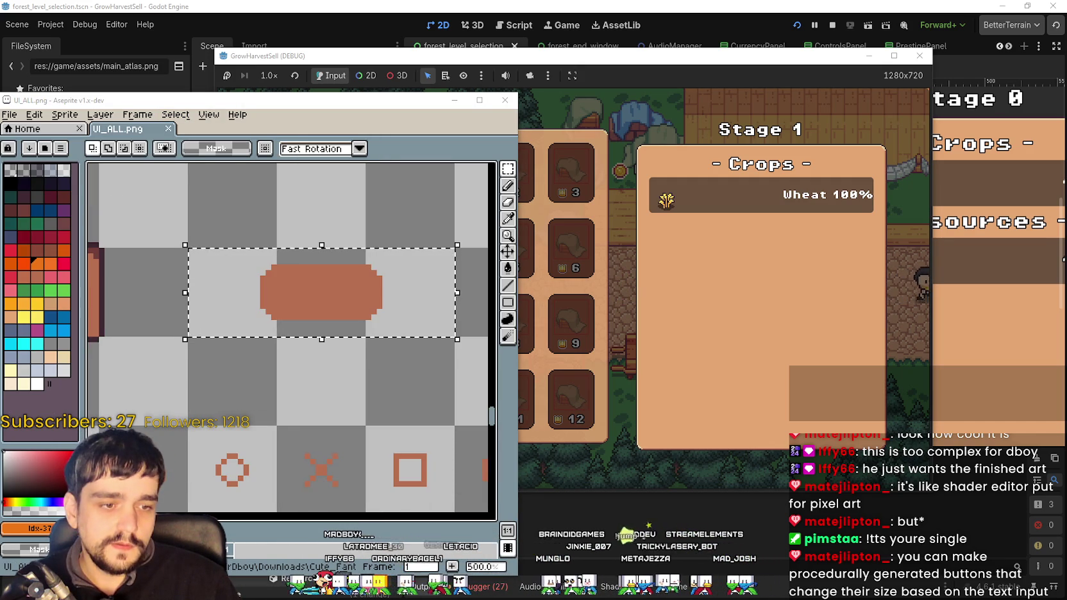
key(alt+Tab)
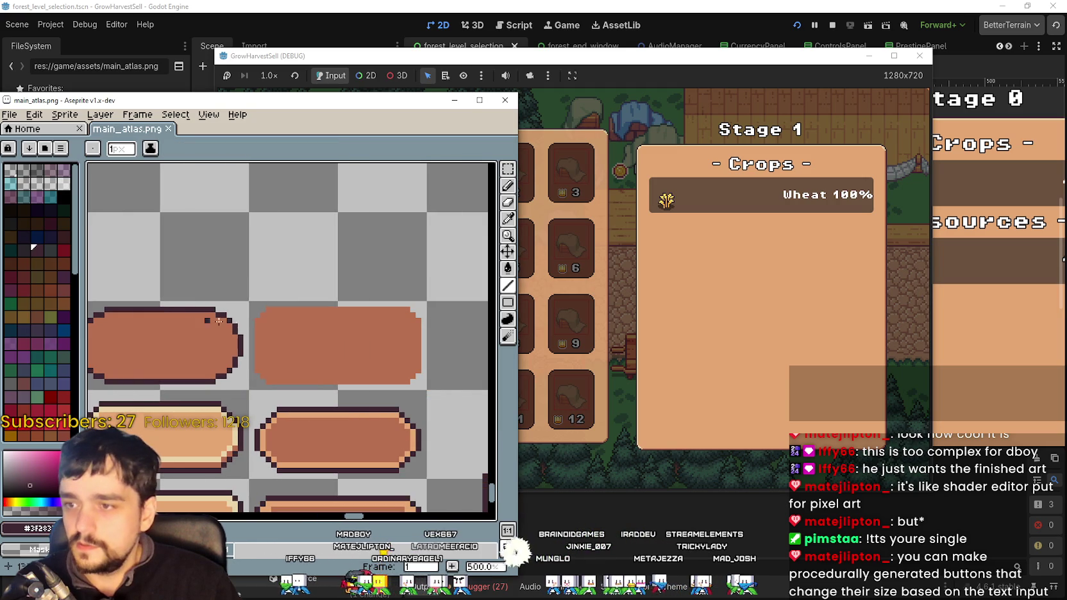
mouse_move(302, 100)
mouse_down()
mouse_move(783, 85)
mouse_move(650, 84)
mouse_up()
click(244, 324)
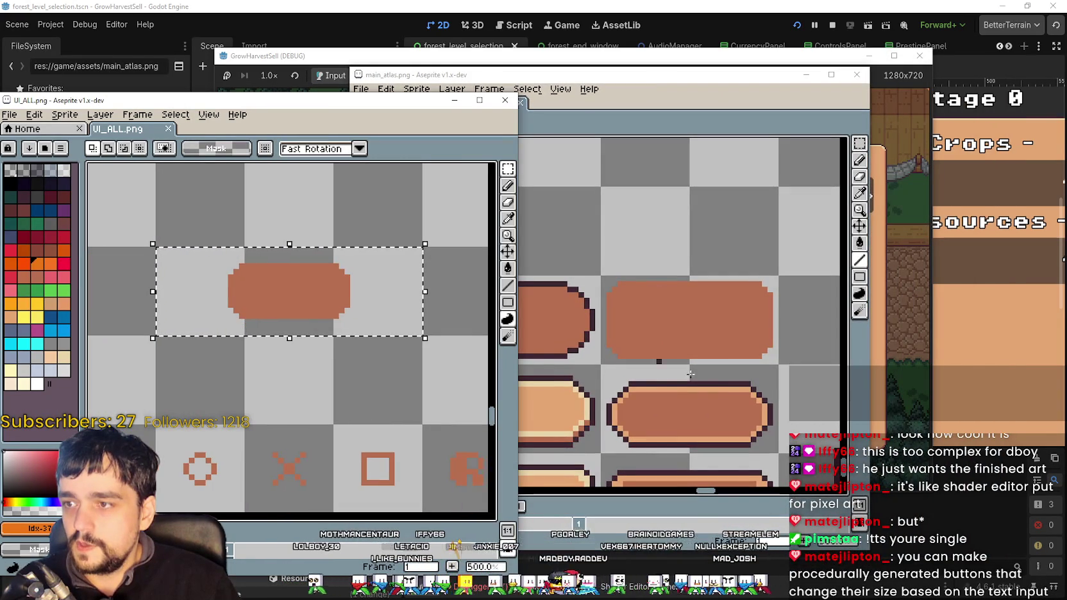
- Paste the orange pill into main_atlas.png above the existing panels and save the atlas
click(665, 338)
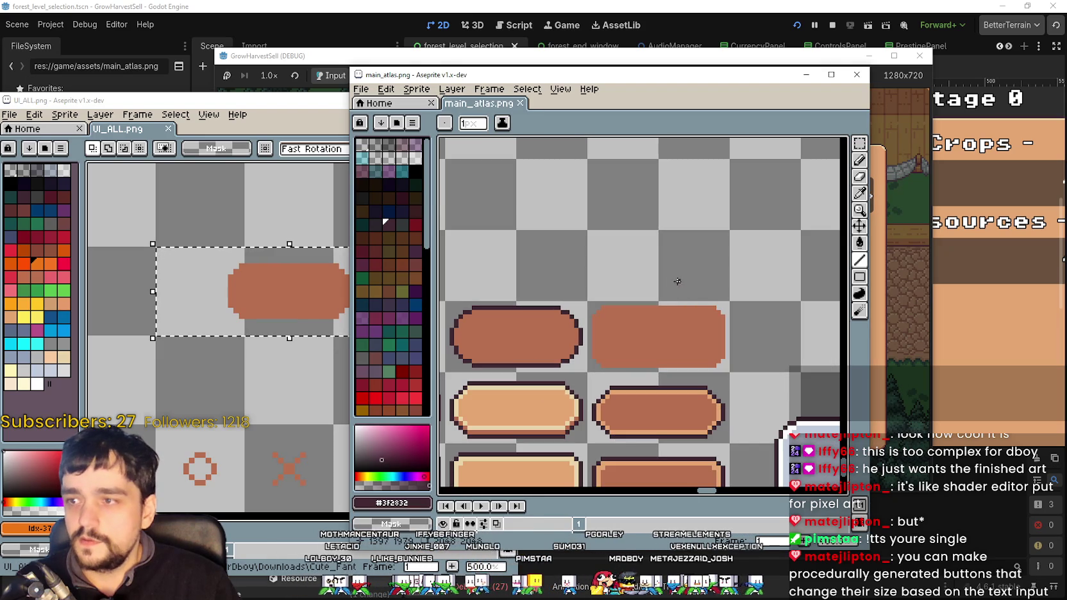
key(ctrl+v)
drag(670, 301, 671, 263)
scroll(674, 271, up, 1)
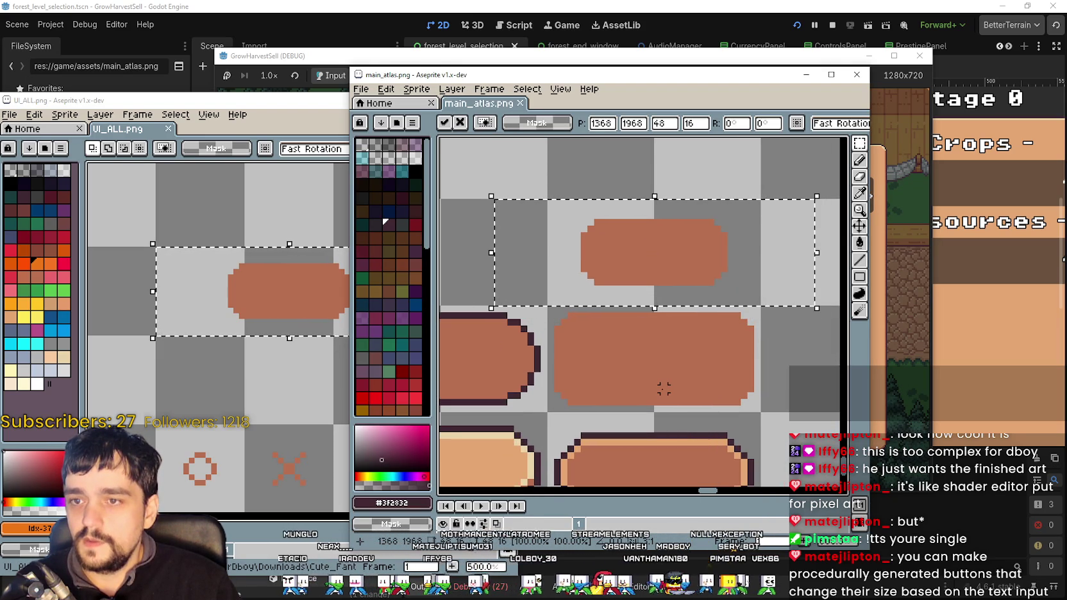
key(Return)
key(ctrl+s)
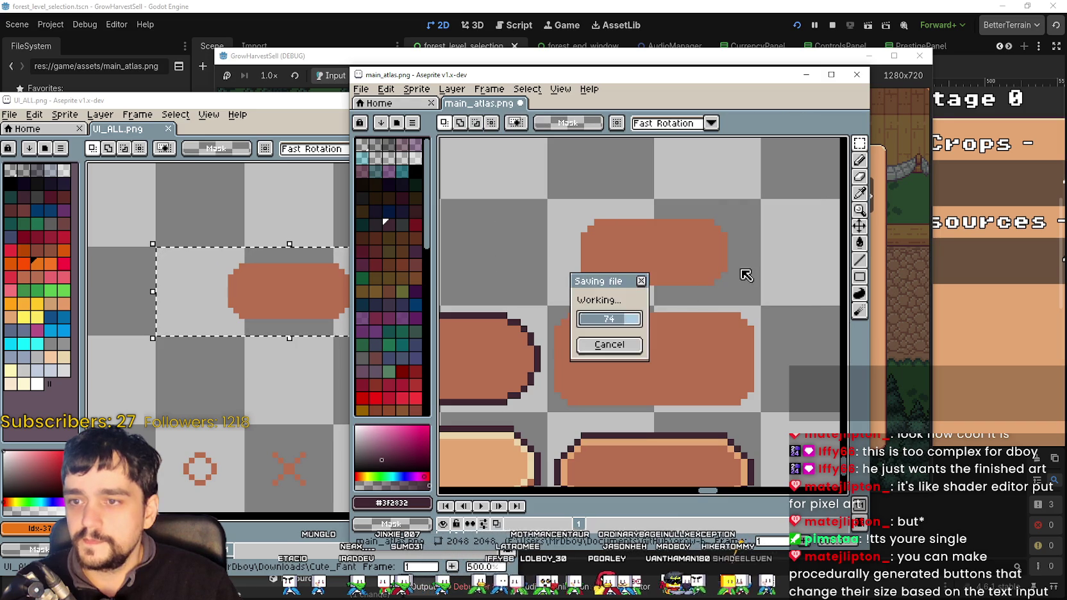
click(641, 30)
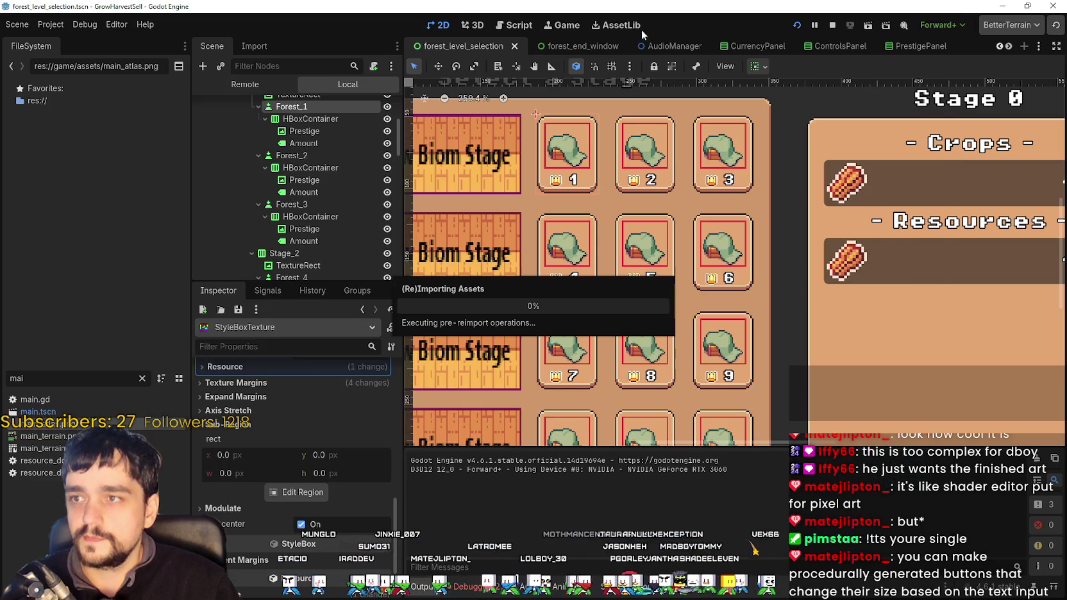
- Stop the game and select the Crops 100% label and its Crop_Example row
click(833, 24)
scroll(728, 286, down, 1)
scroll(727, 288, down, 3)
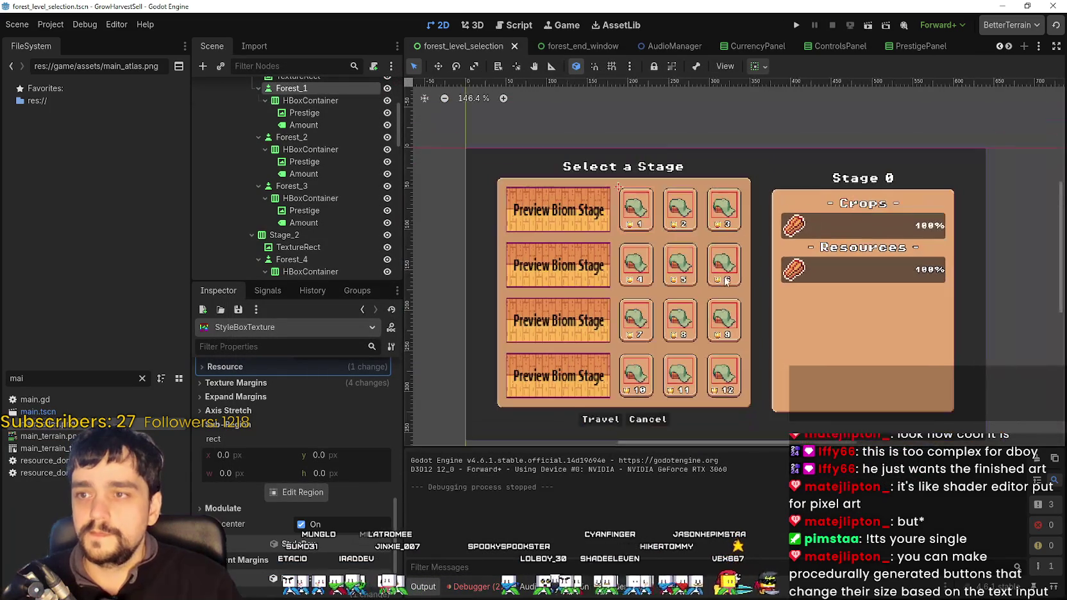
scroll(899, 223, up, 3)
scroll(858, 250, down, 2)
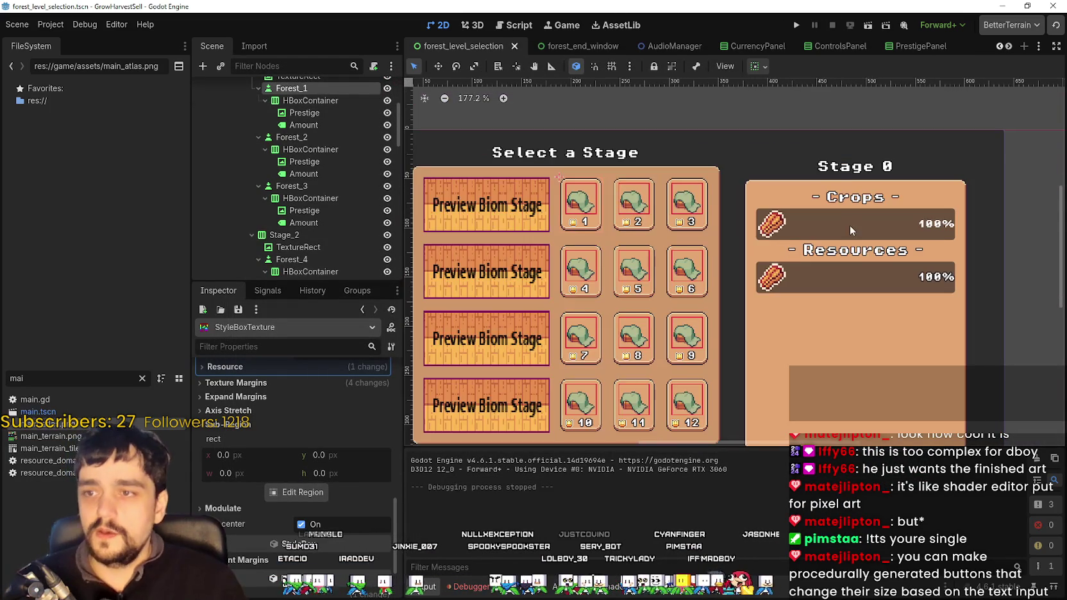
scroll(831, 244, up, 3)
click(799, 223)
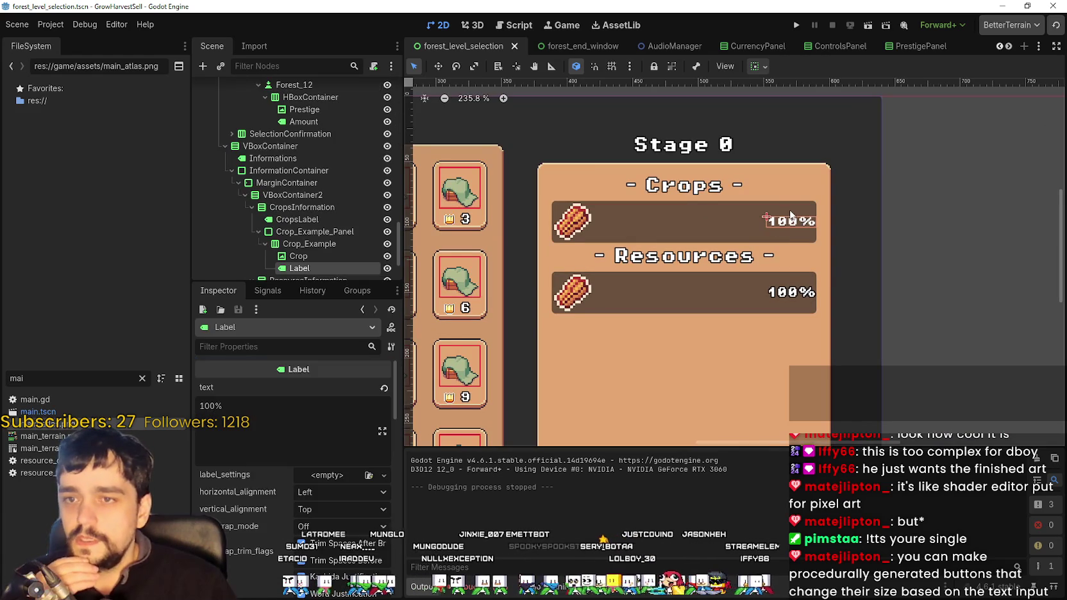
click(791, 209)
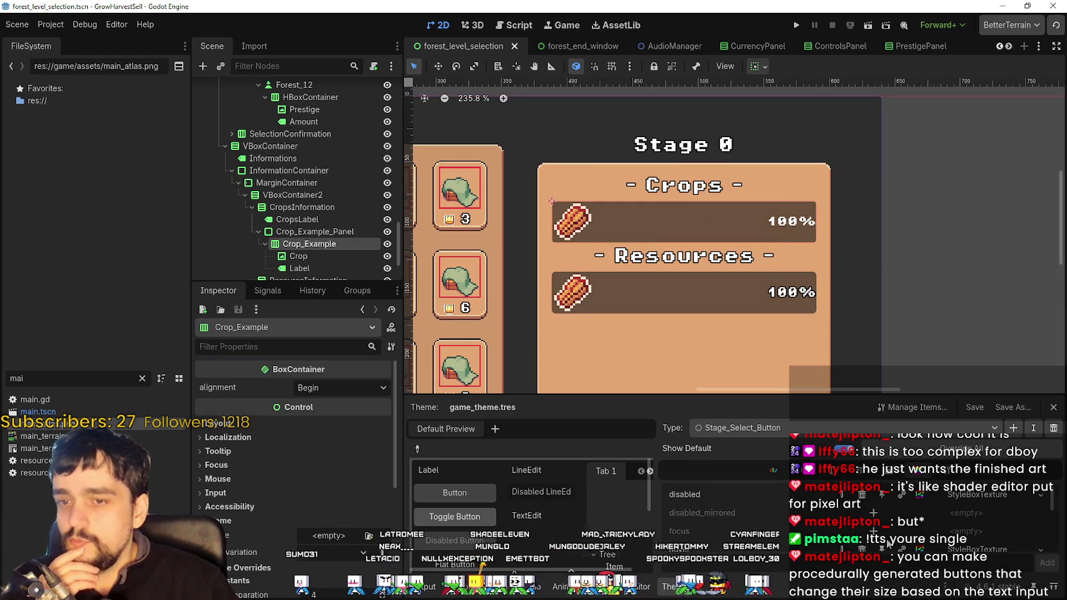
- Select Crop_Example_Panel and reveal its Theme Overrides panel style and theme settings
scroll(610, 234, up, 3)
scroll(327, 230, down, 2)
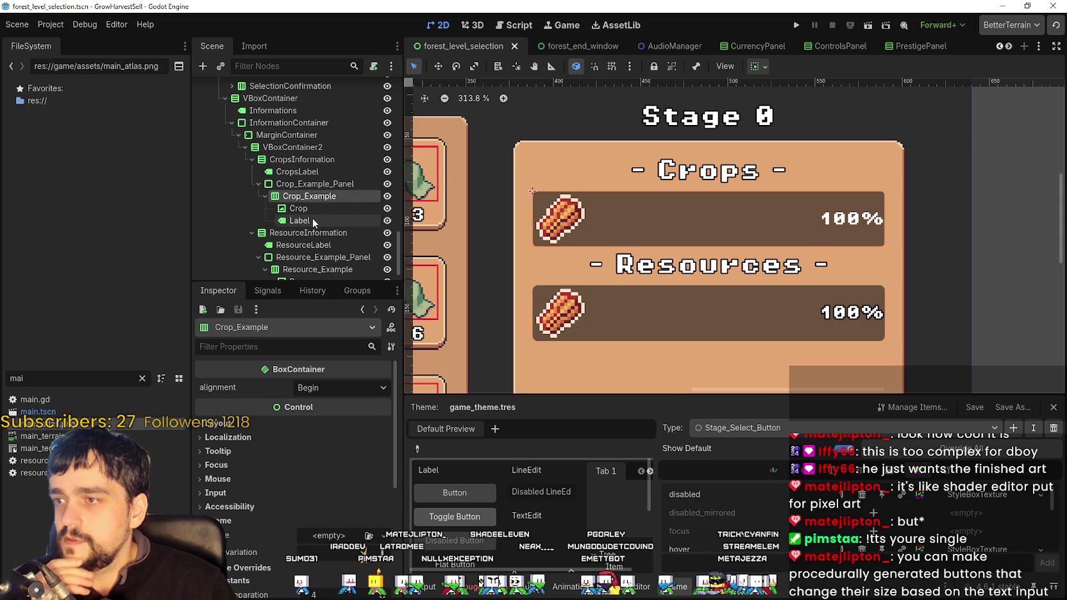
click(323, 183)
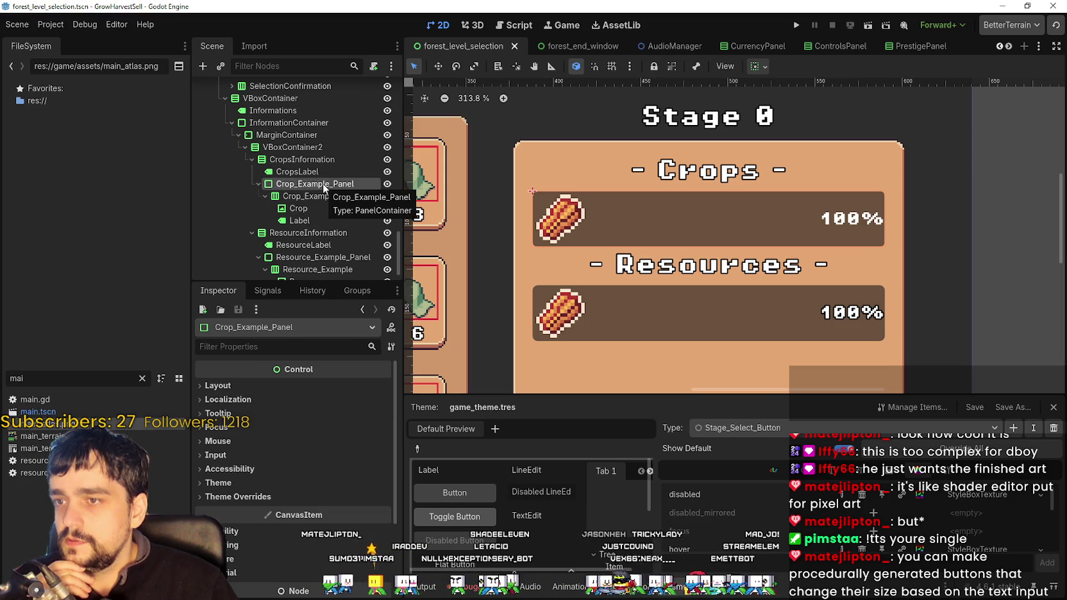
click(281, 496)
click(256, 509)
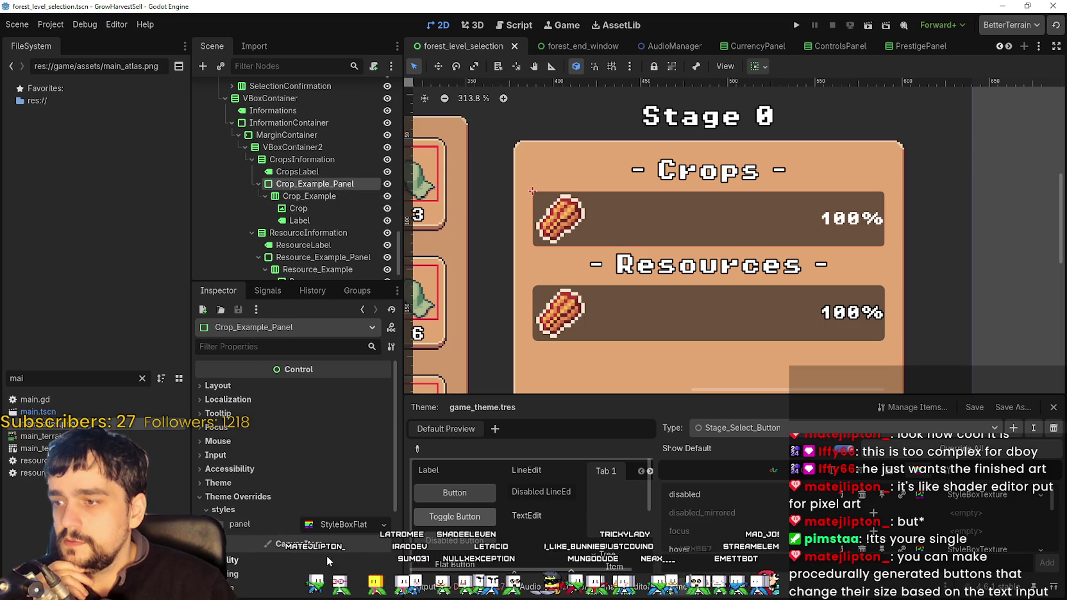
click(238, 484)
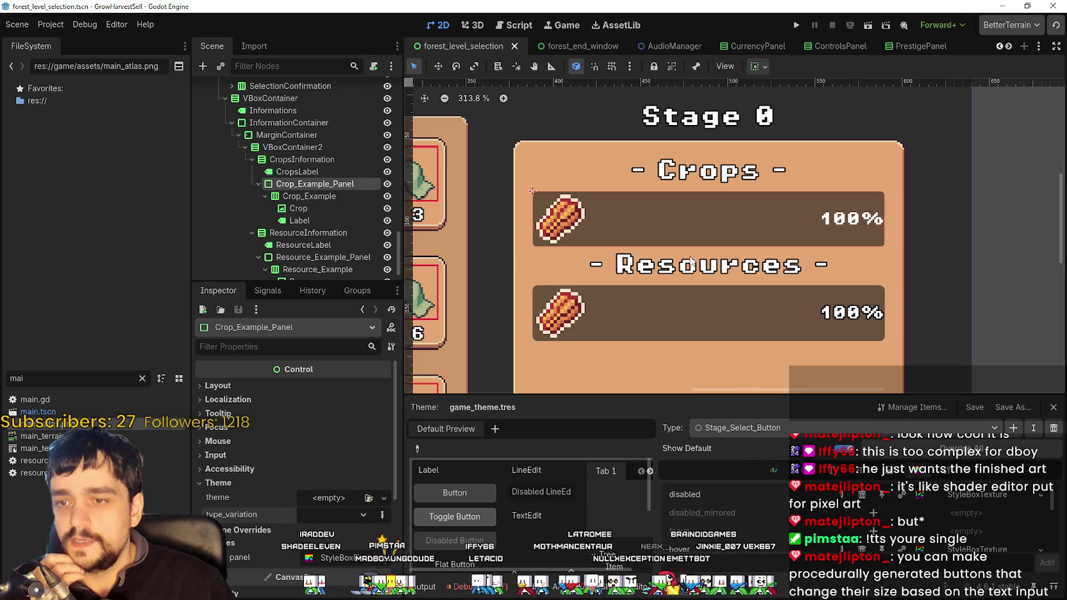
scroll(691, 250, down, 3)
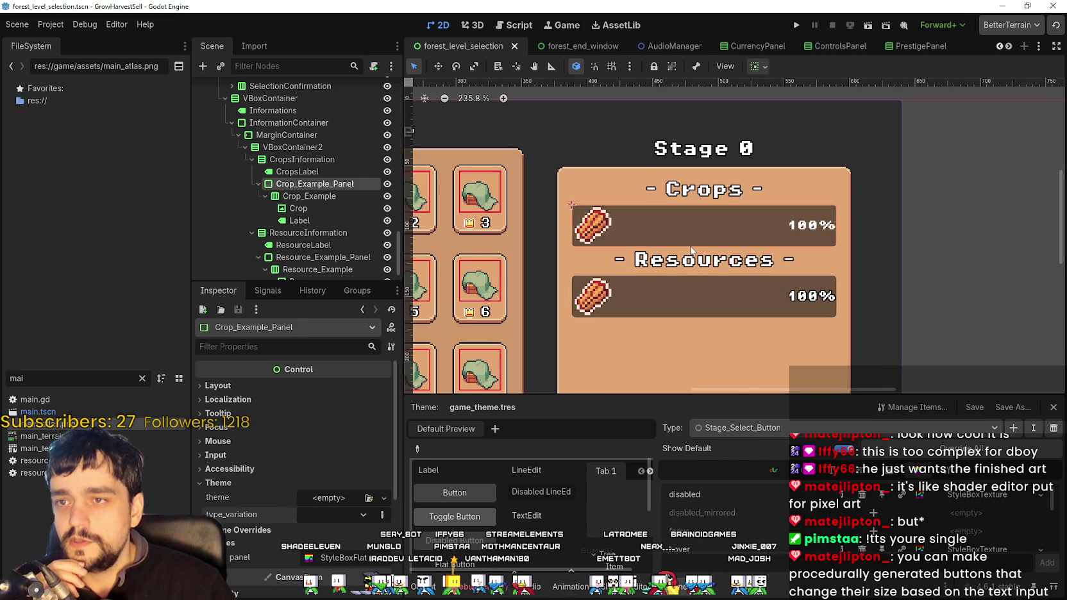
- Add a Stage_Information_Panel type to game_theme.tres
scroll(691, 250, up, 2)
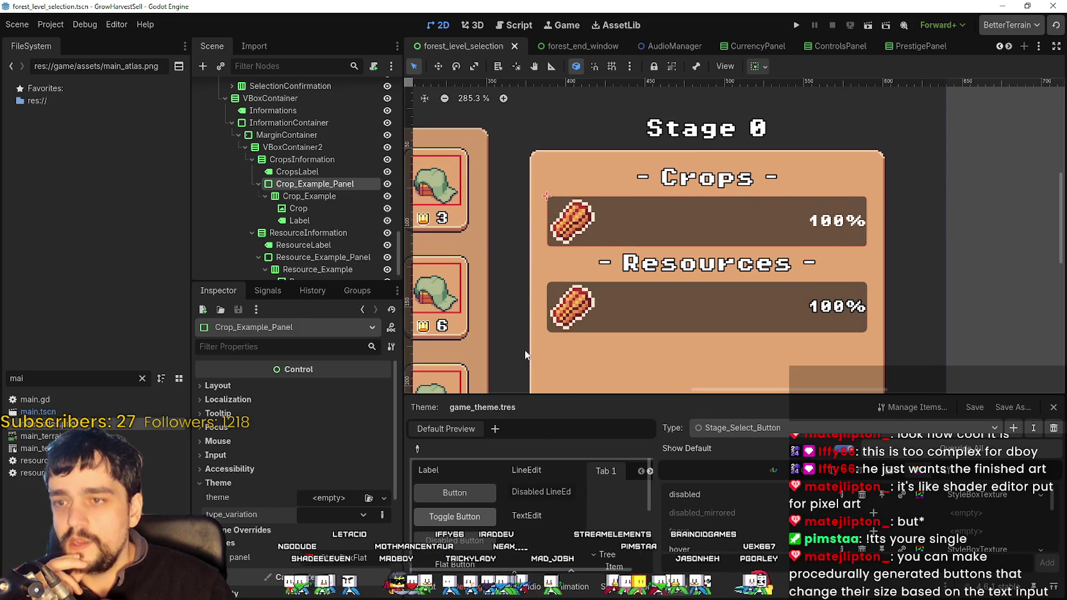
click(1013, 428)
text(Stage_1)
text(nformation)
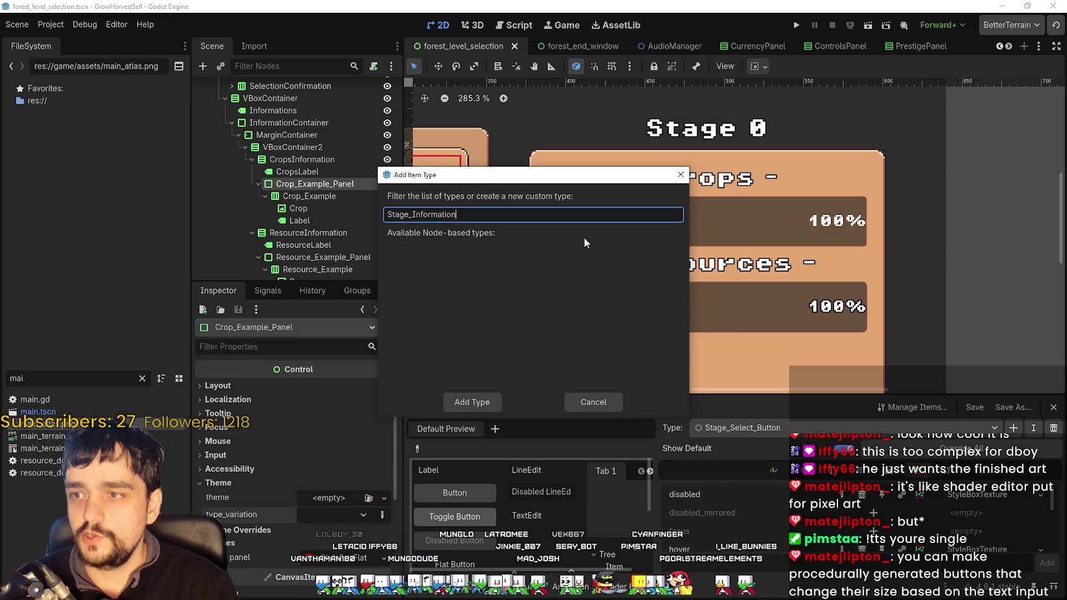
text(_Panel)
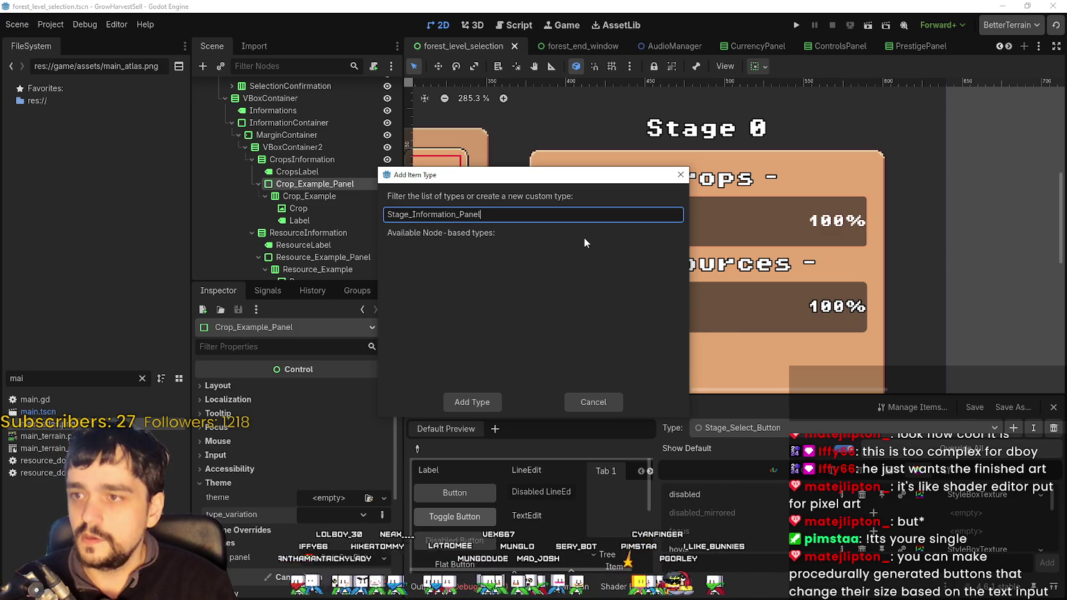
click(475, 402)
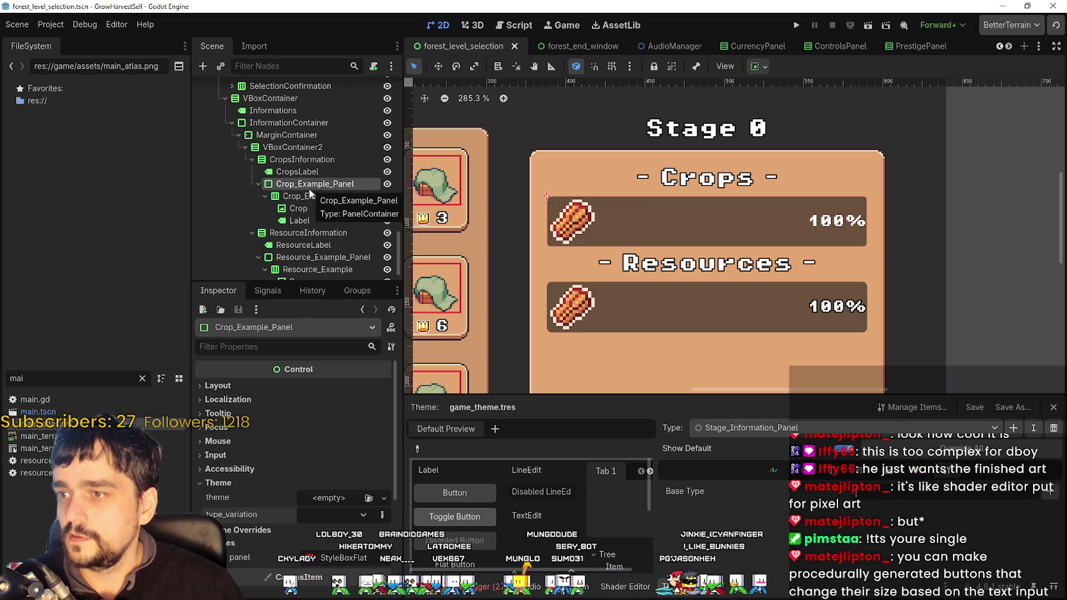
- Set Stage_Information_Panel's base type to PanelContainer
click(1049, 491)
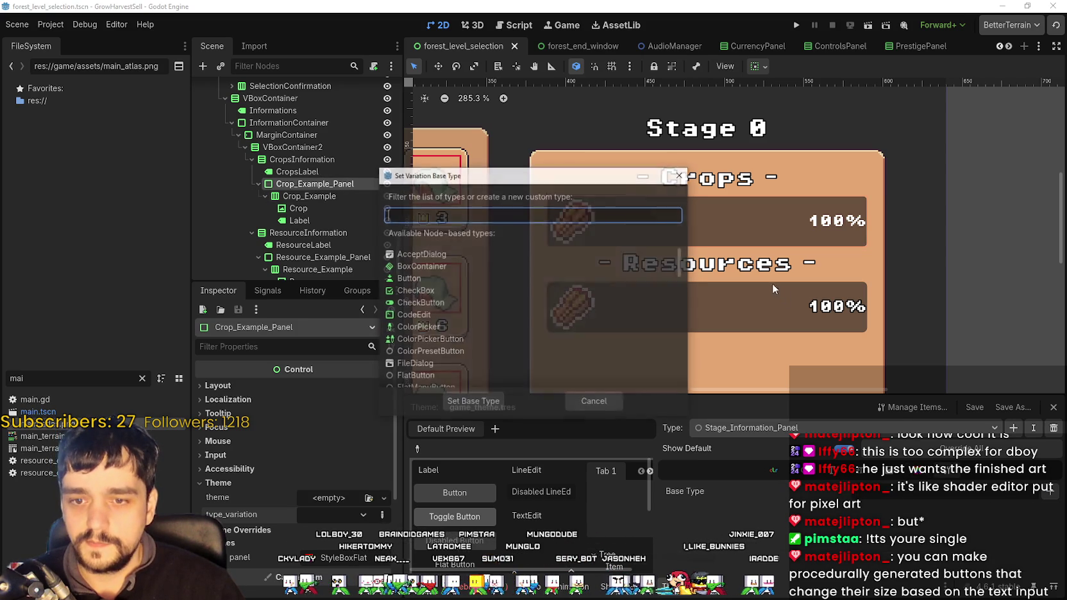
text(Panel)
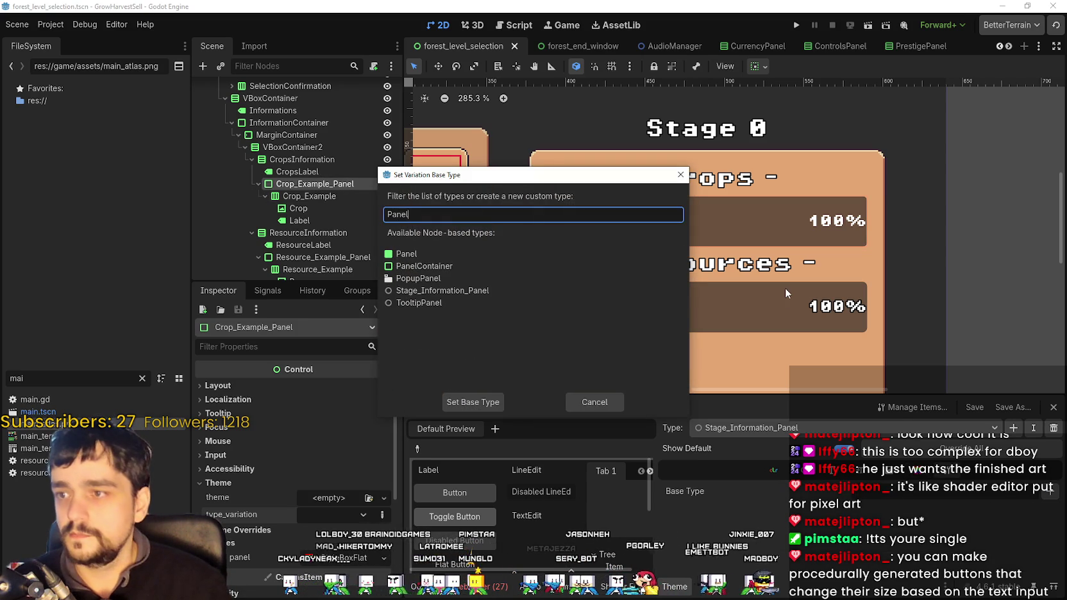
click(449, 266)
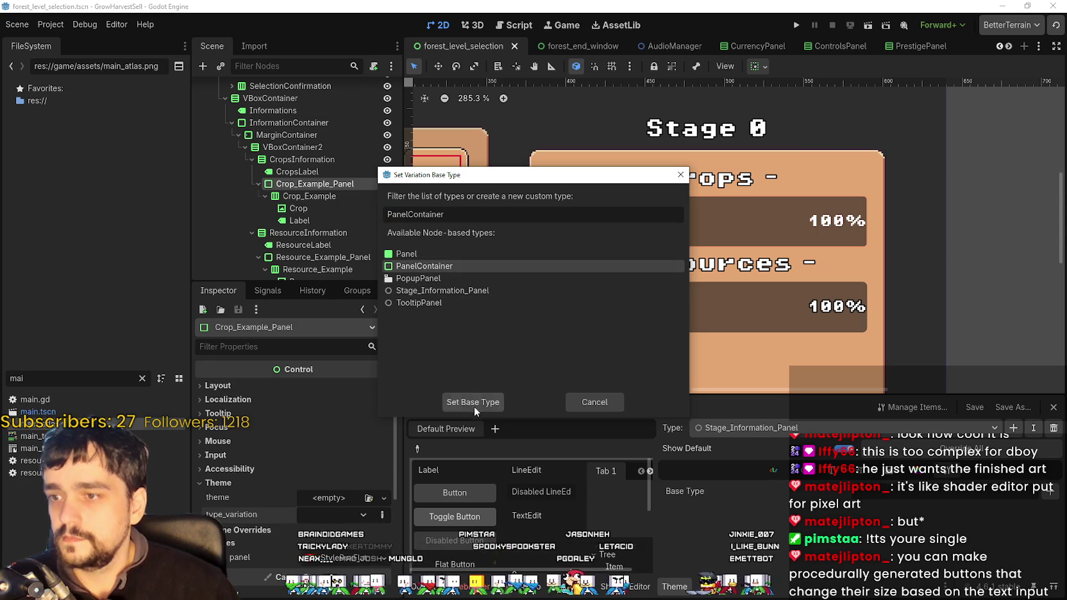
click(474, 402)
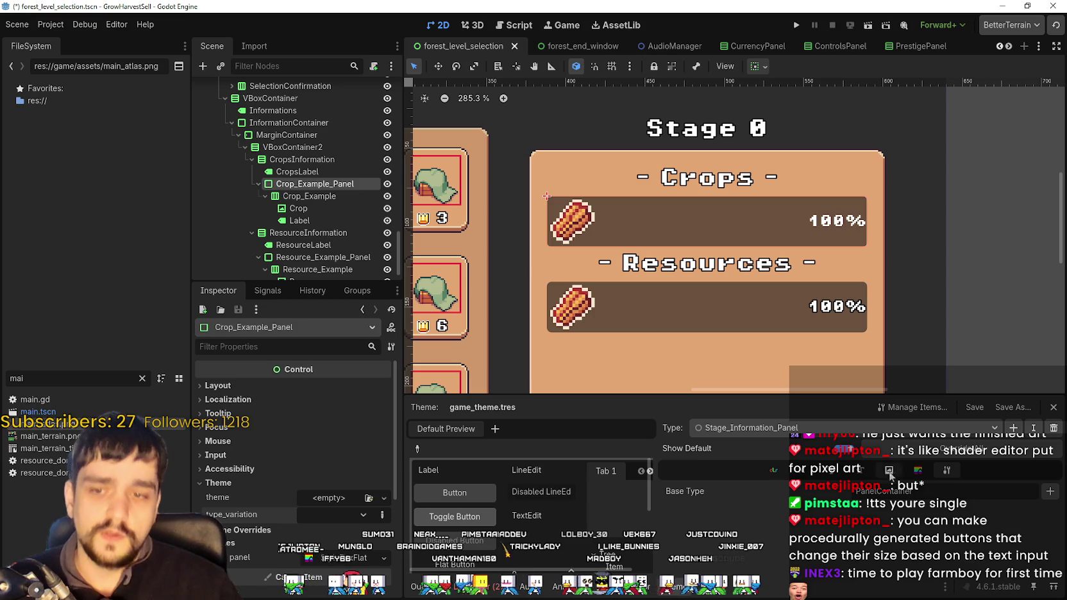
click(897, 472)
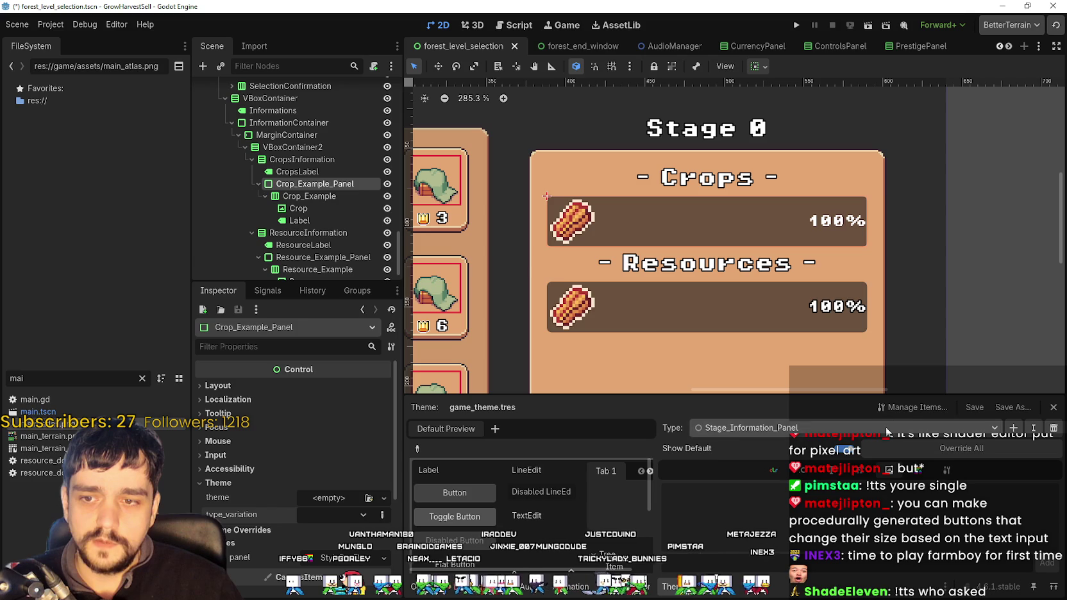
- Override Stage_Information_Panel's panel stylebox with a new StyleBoxTexture
click(901, 471)
click(878, 495)
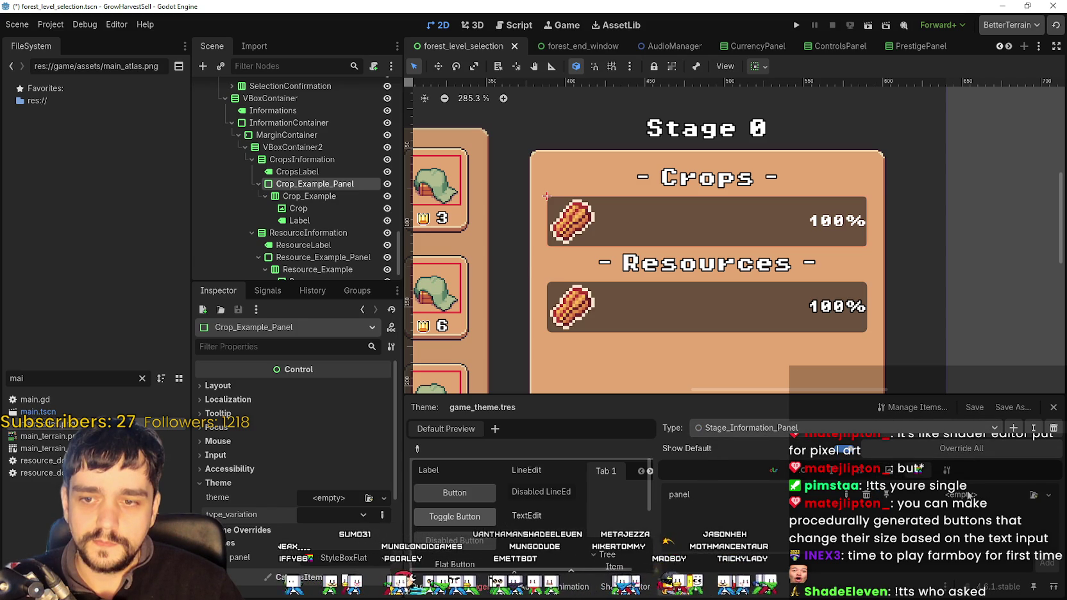
click(1021, 494)
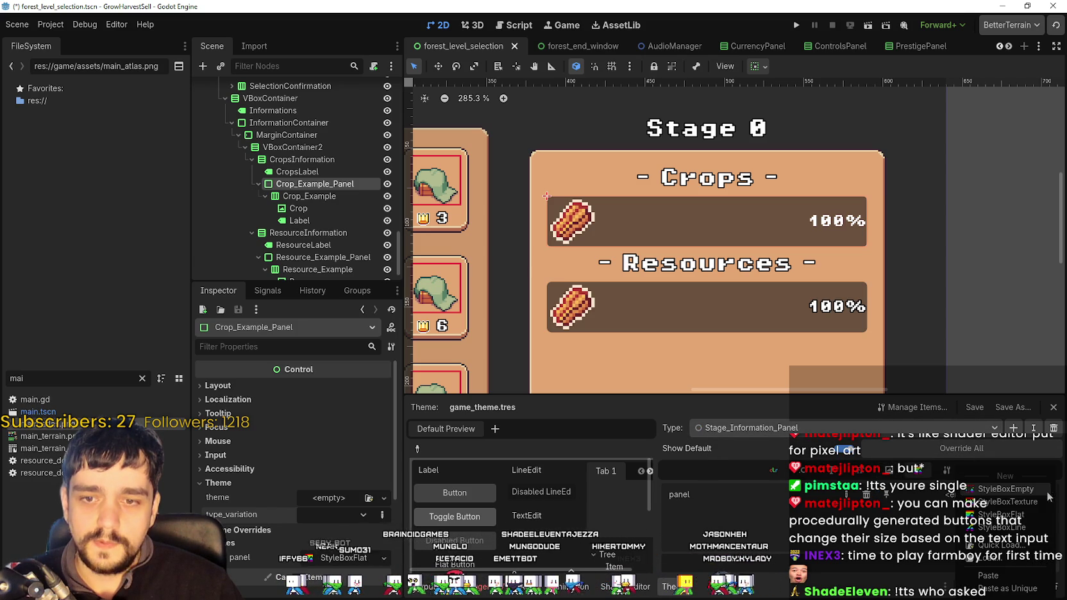
click(1007, 502)
click(984, 494)
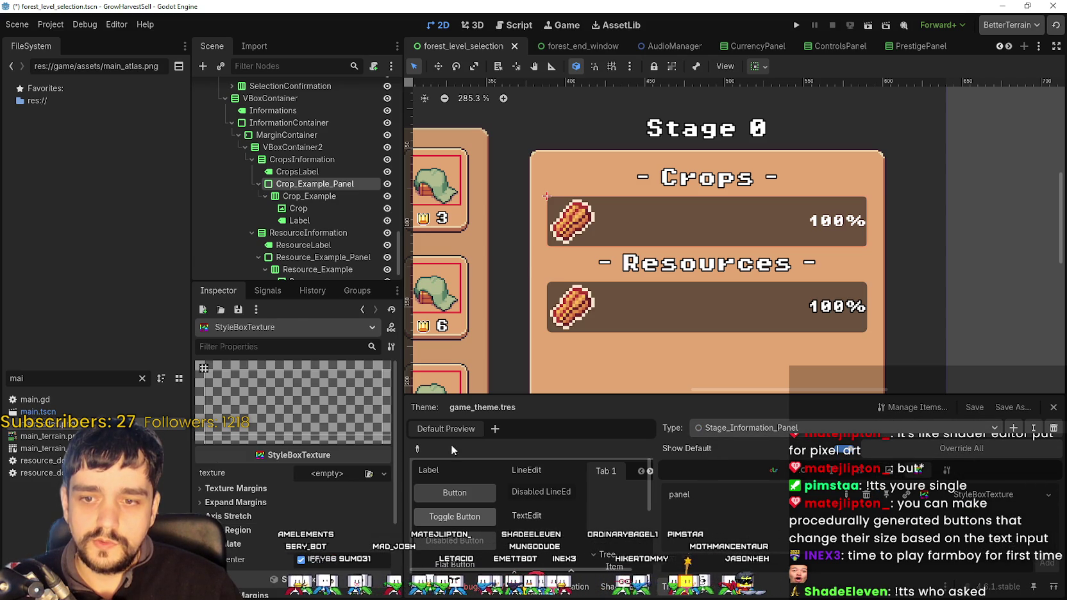
- Give the StyleBoxTexture a new AtlasTexture and start choosing its atlas image
click(334, 475)
click(917, 517)
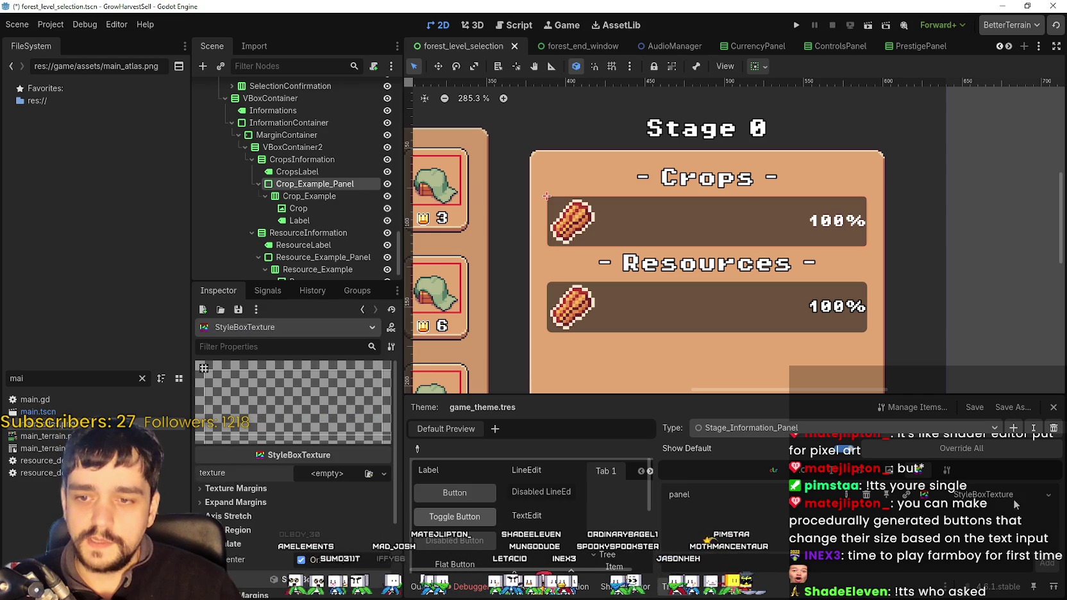
click(327, 474)
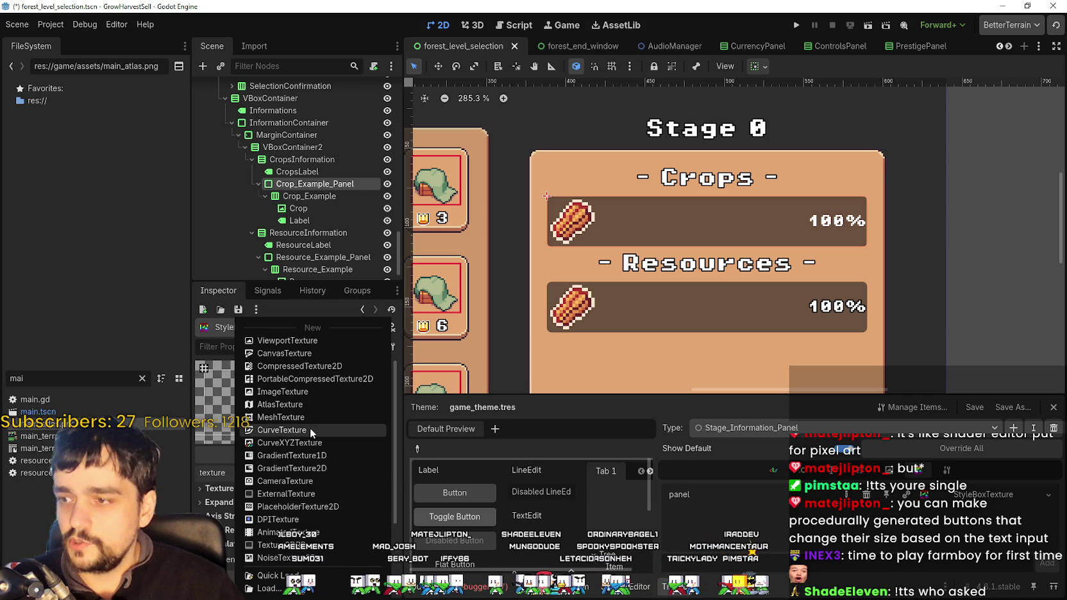
click(291, 403)
click(315, 486)
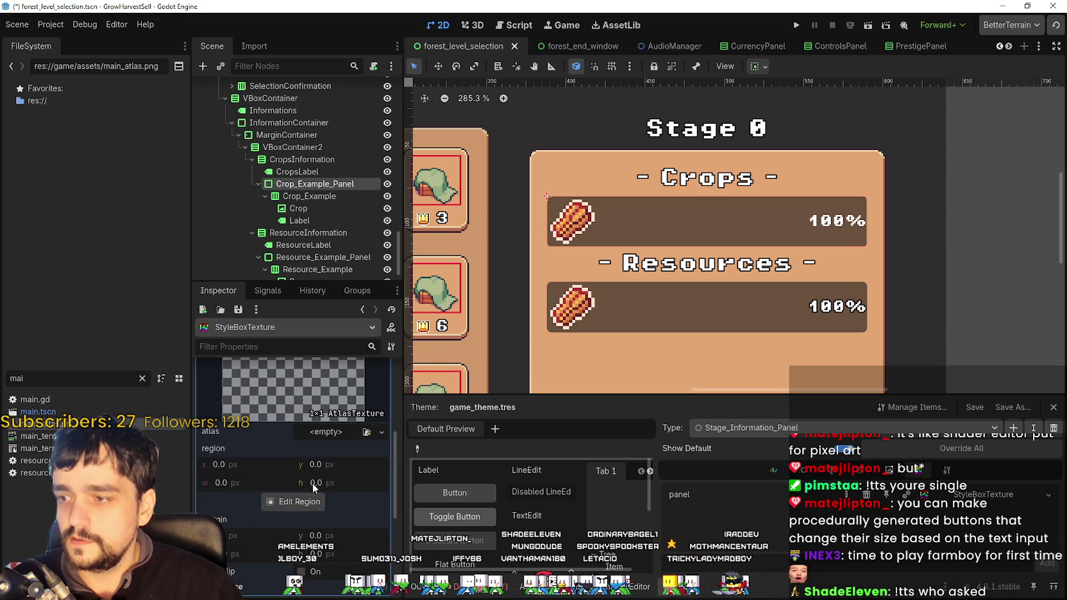
click(321, 441)
click(359, 458)
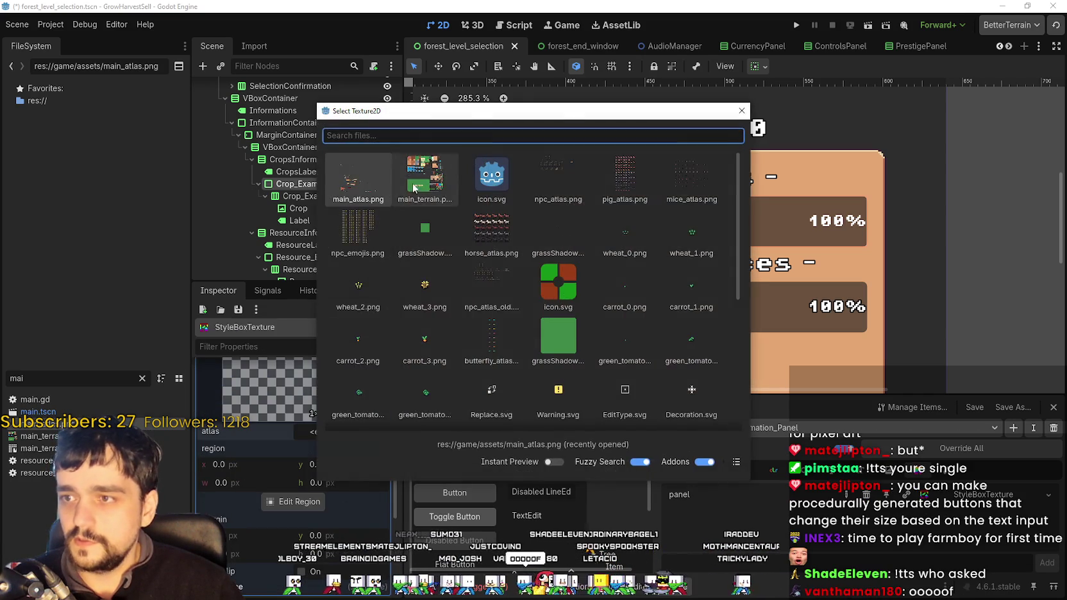
- Load main_atlas.png as the atlas and grid-snap the region around the small rounded button sprite
double_click(425, 180)
scroll(283, 520, down, 2)
click(281, 440)
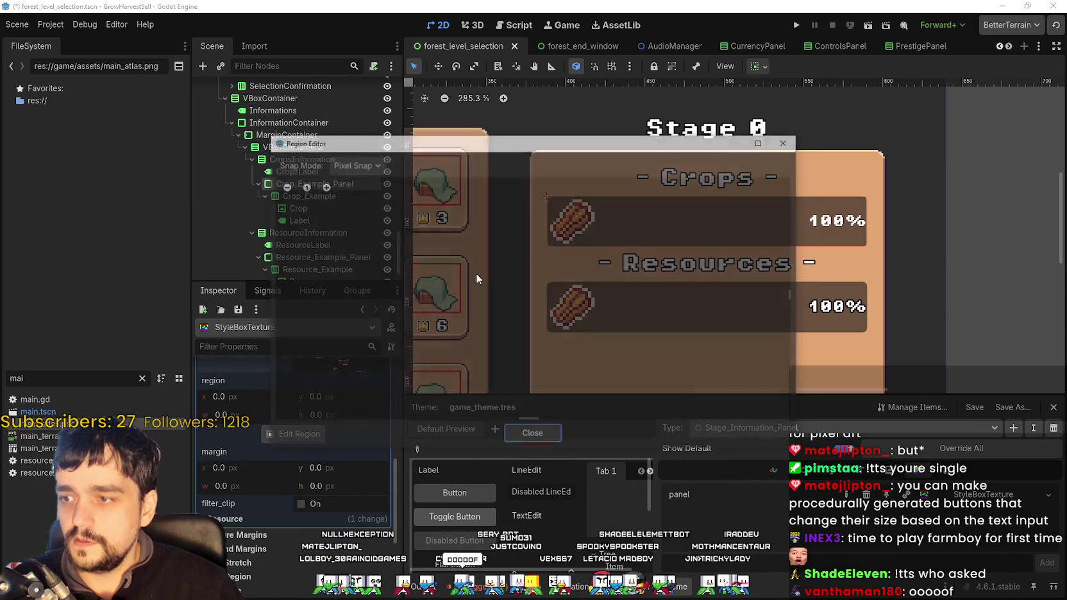
click(354, 165)
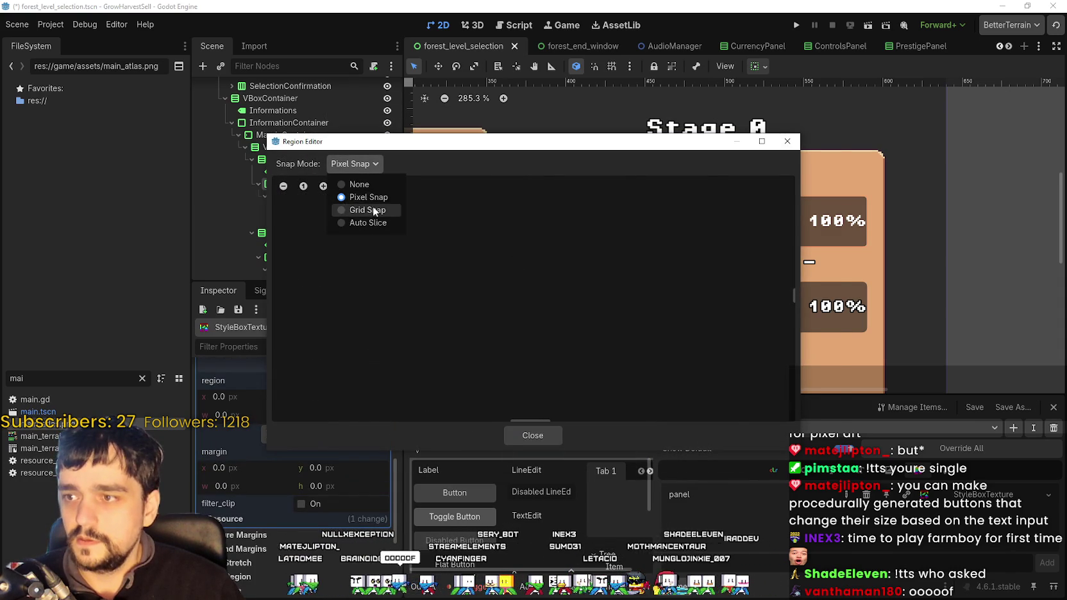
click(372, 210)
scroll(626, 340, down, 5)
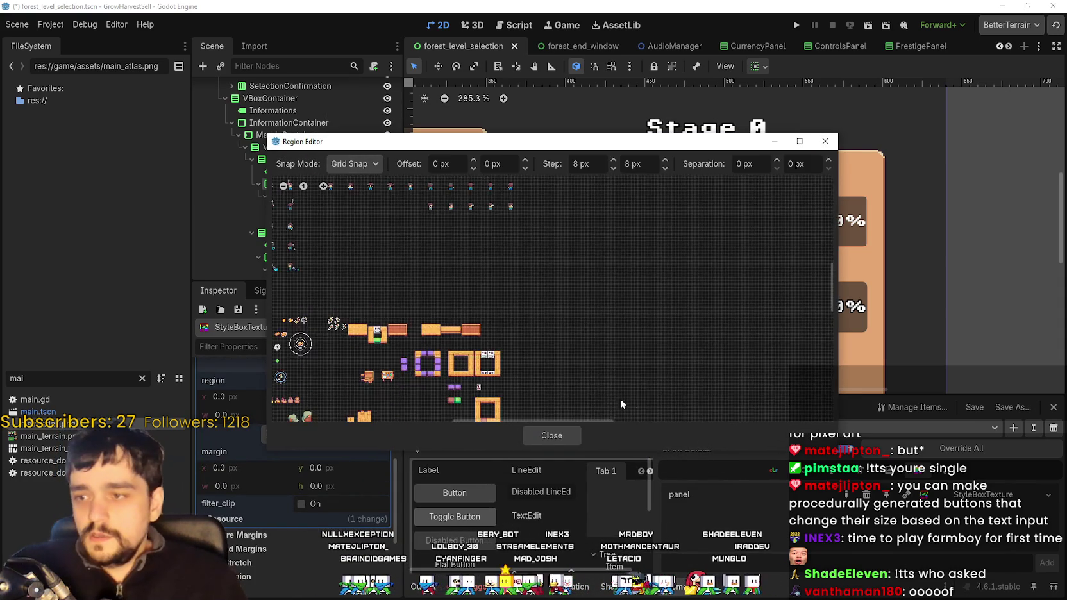
scroll(650, 244, down, 2)
scroll(609, 293, up, 10)
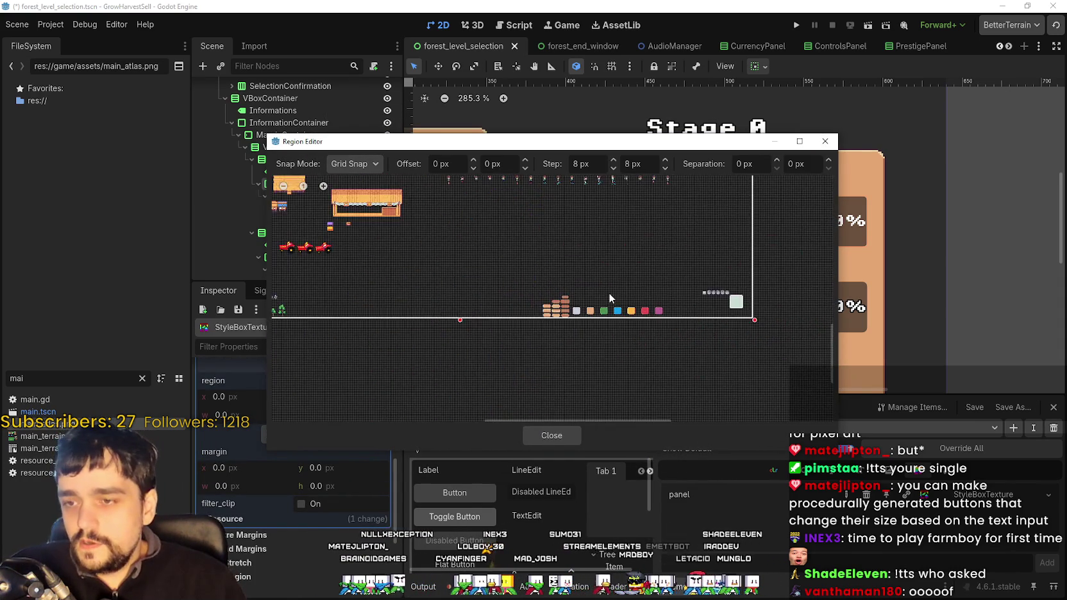
scroll(476, 263, up, 2)
drag(468, 249, 570, 300)
click(568, 440)
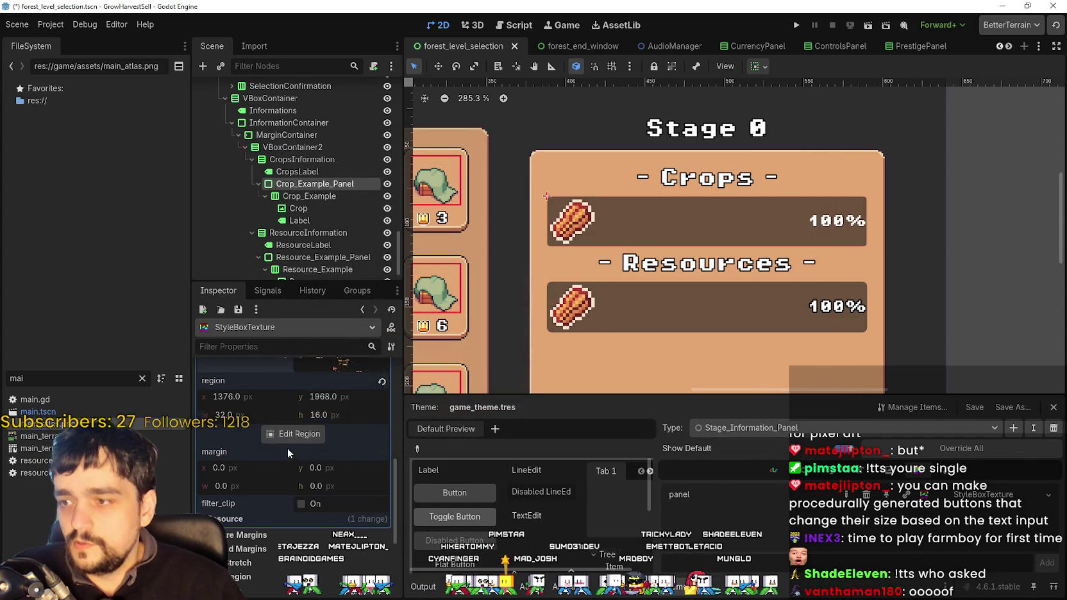
- With Pixel Snap, pull the top, bottom, left and right stretch margins onto the sprite
scroll(288, 448, down, 3)
click(243, 425)
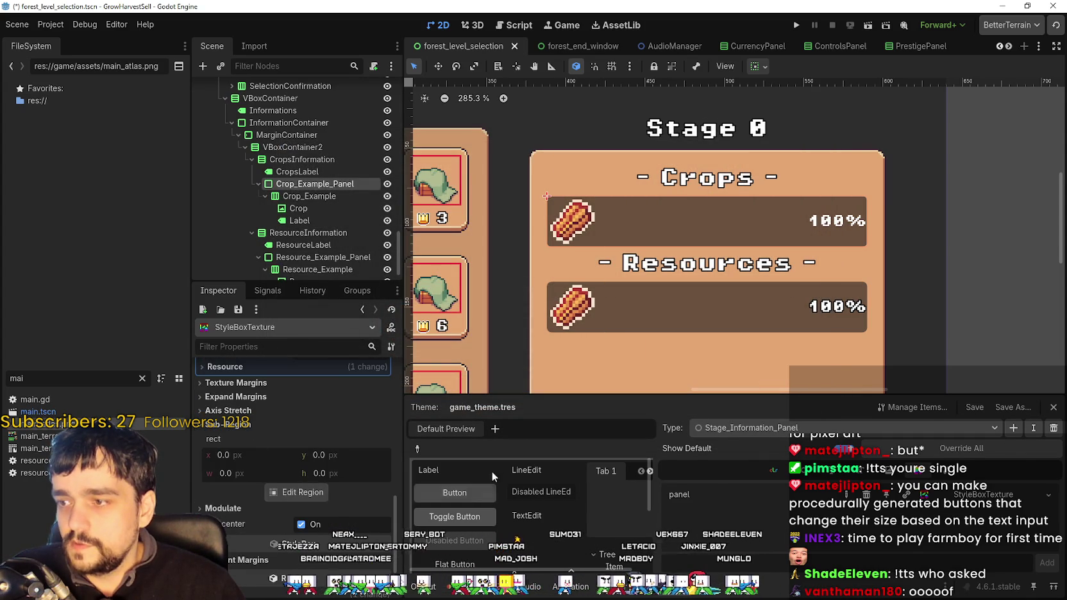
click(290, 494)
scroll(572, 283, up, 2)
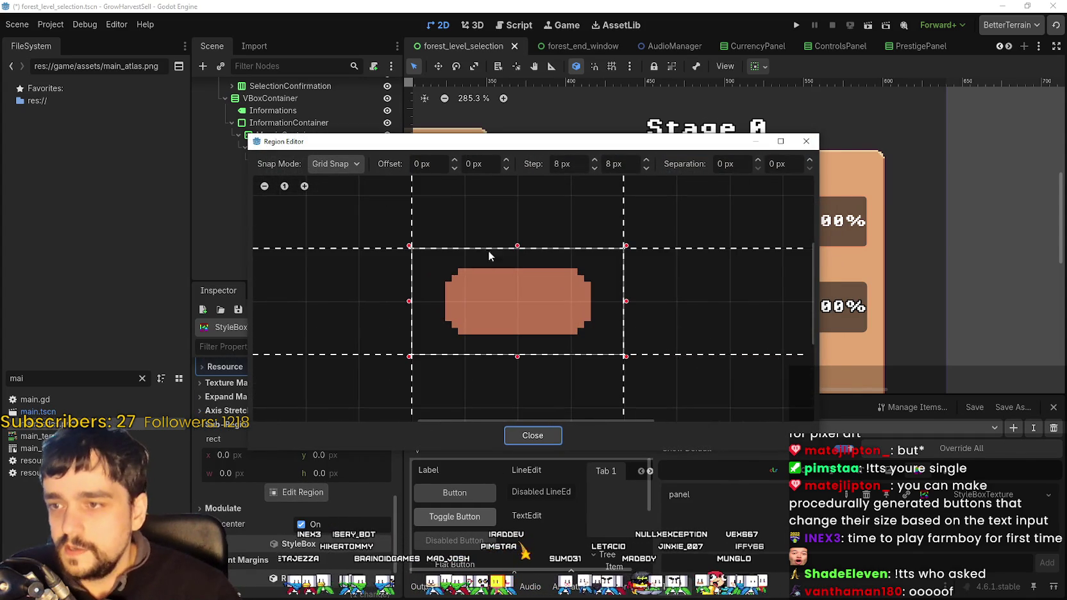
click(343, 165)
click(340, 193)
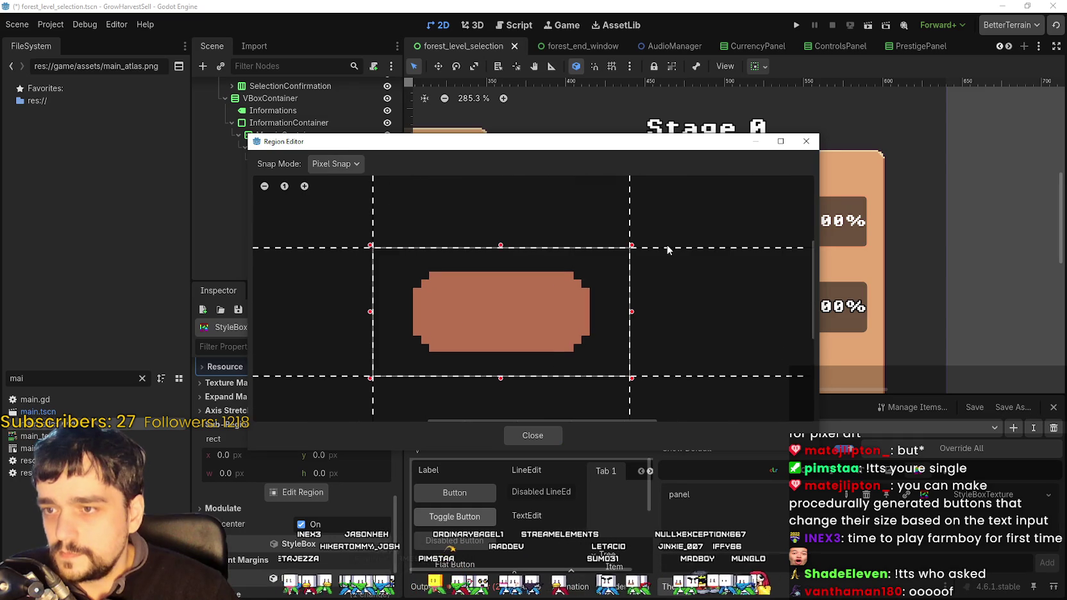
drag(661, 271, 663, 287)
drag(680, 376, 671, 336)
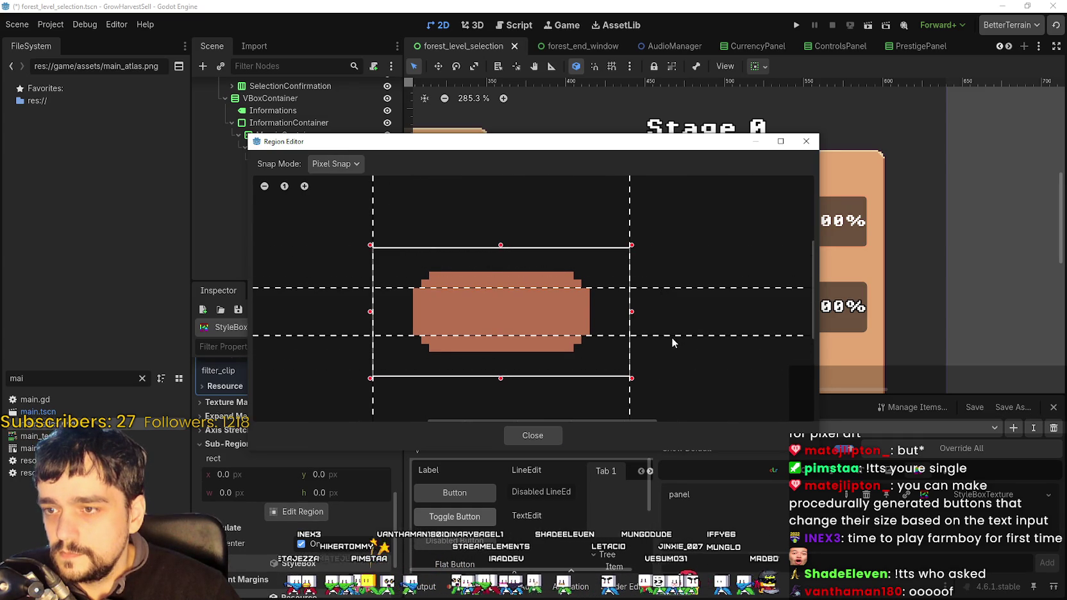
drag(413, 206, 423, 209)
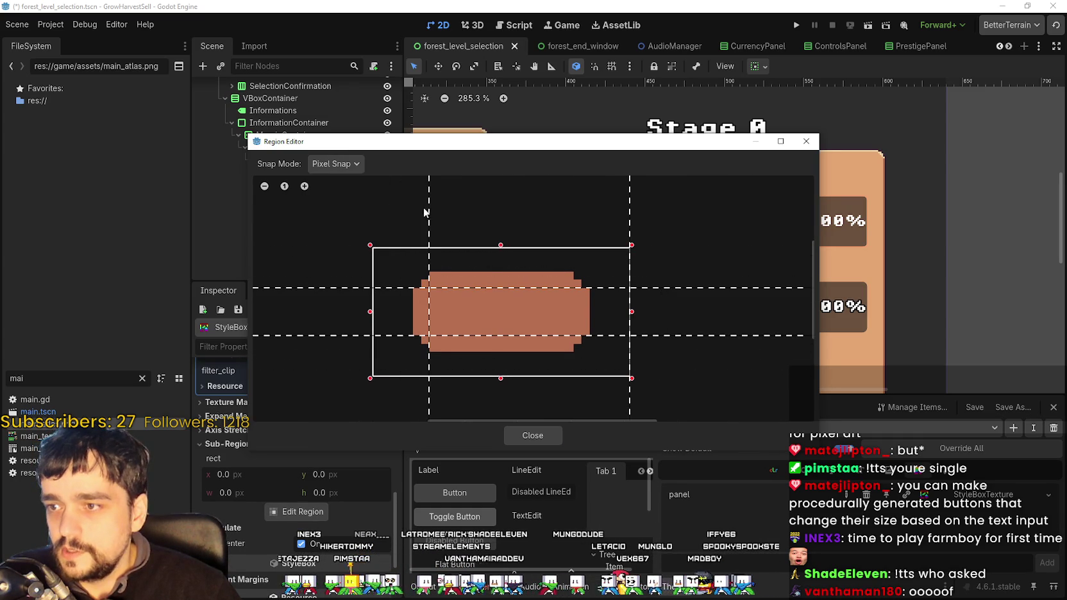
drag(629, 216, 573, 214)
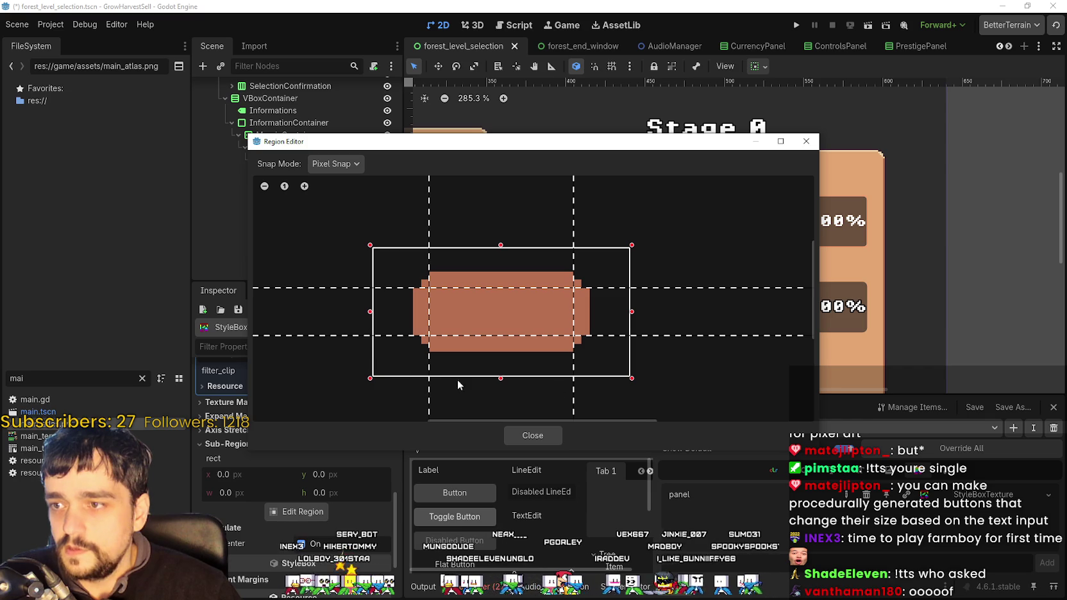
click(537, 437)
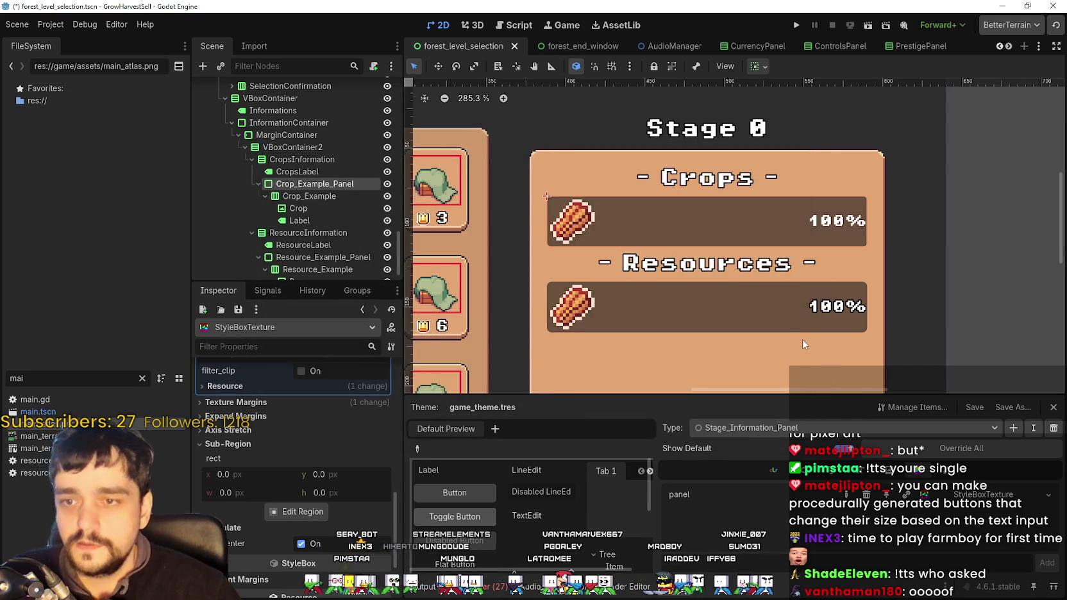
- Set Crop_Example_Panel's type variation to Stage_Information_Panel and save the scene
scroll(774, 347, down, 2)
key(ctrl+s)
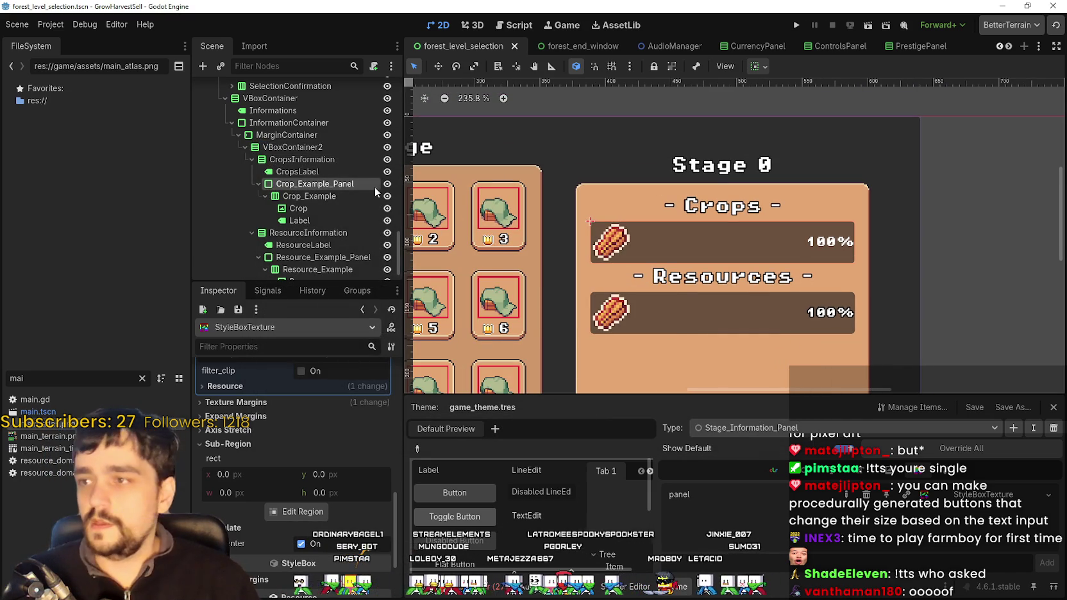
click(324, 183)
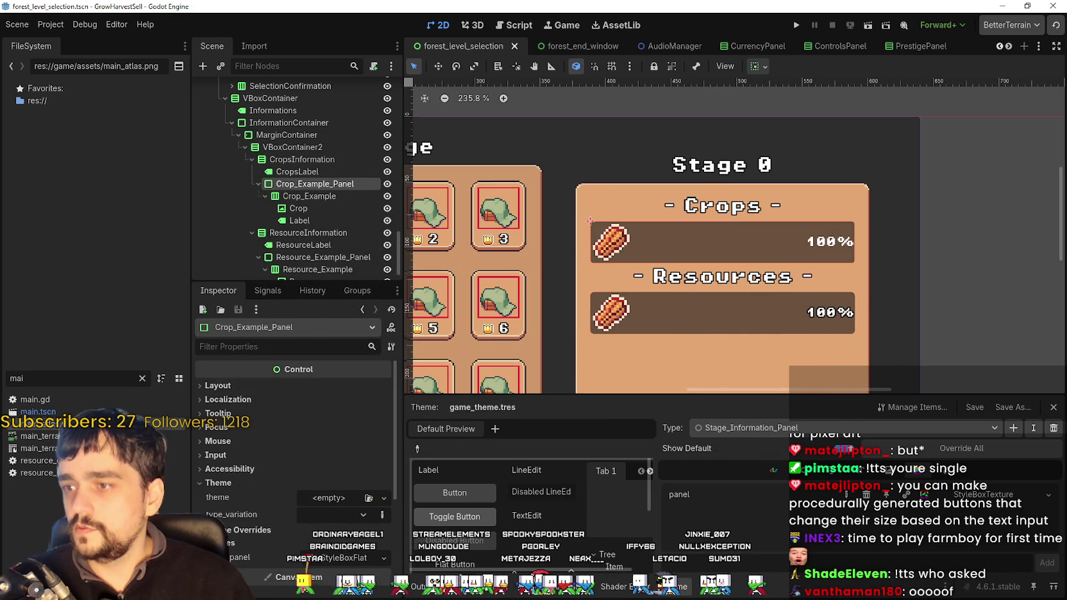
click(356, 558)
scroll(726, 248, up, 2)
key(ctrl+s)
- Inspect the restyled Crops row and select the percentage Label node
scroll(781, 212, down, 2)
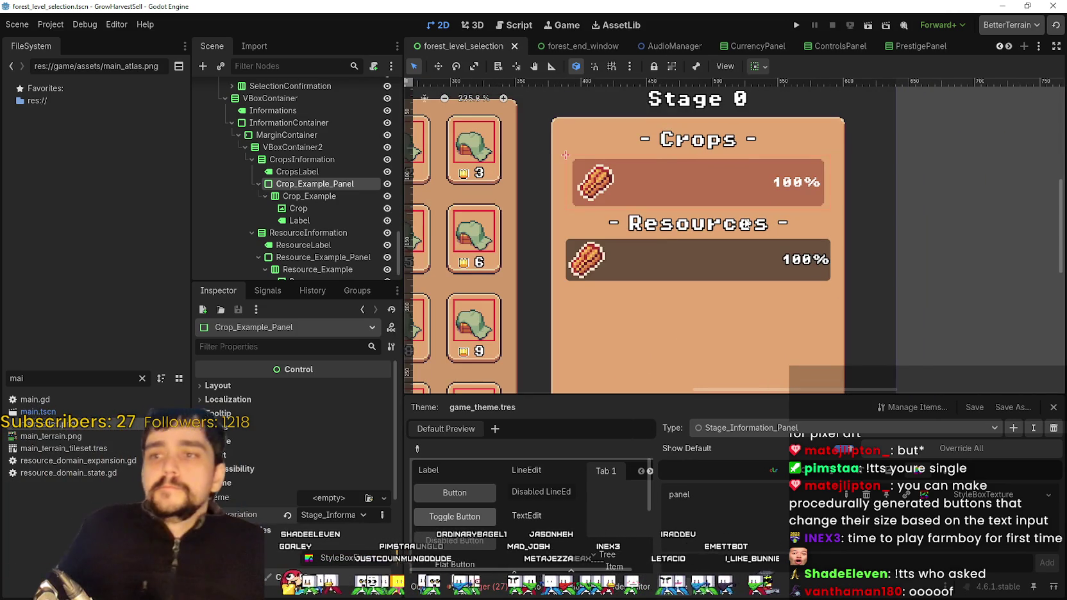
scroll(693, 128, up, 8)
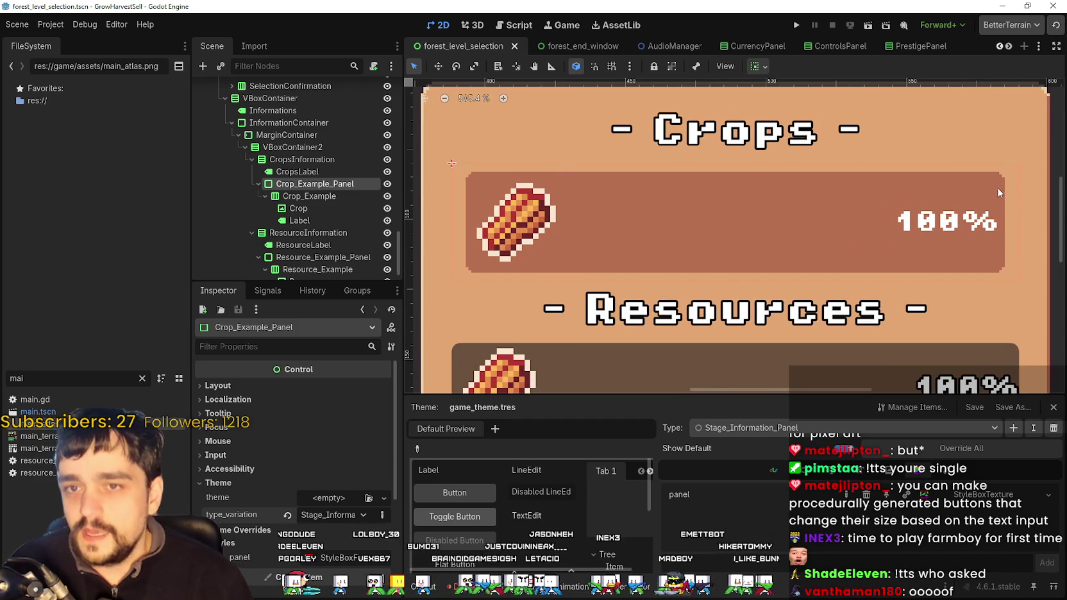
scroll(963, 197, down, 1)
scroll(520, 189, up, 2)
scroll(635, 189, down, 2)
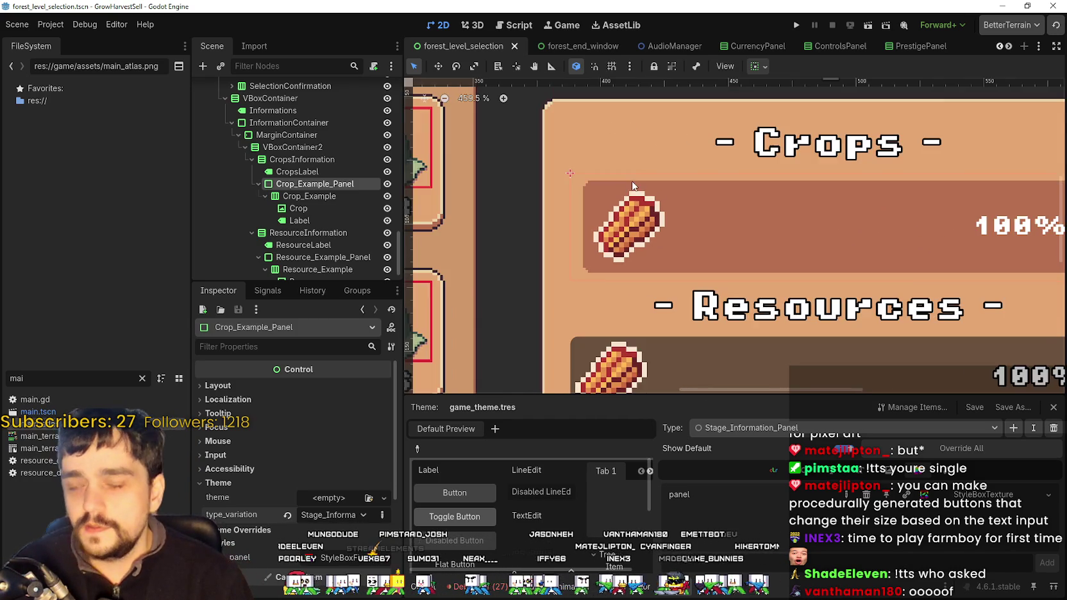
scroll(611, 194, up, 5)
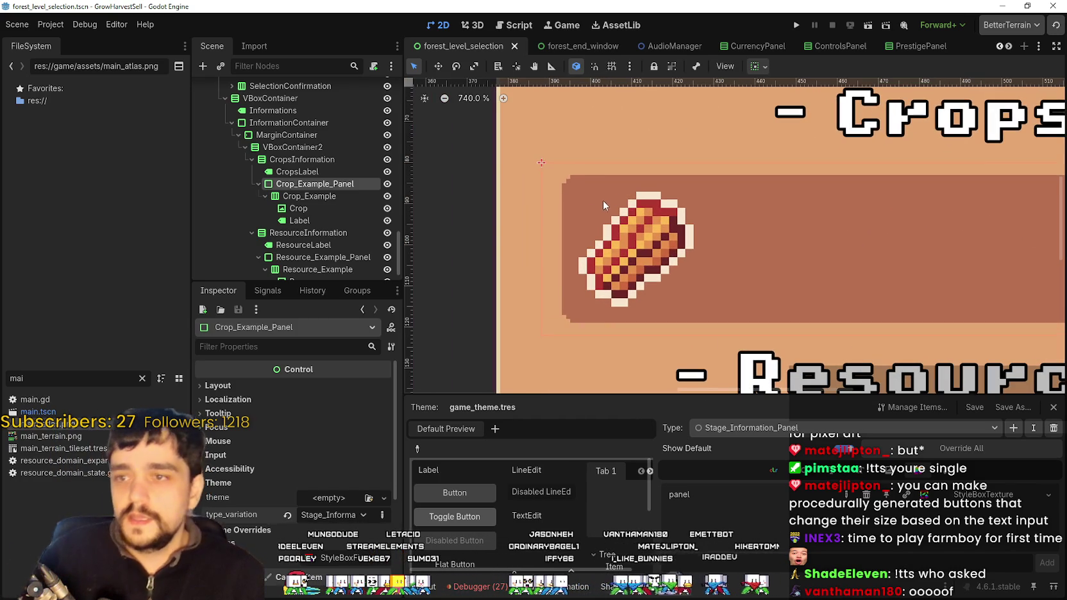
scroll(575, 174, down, 5)
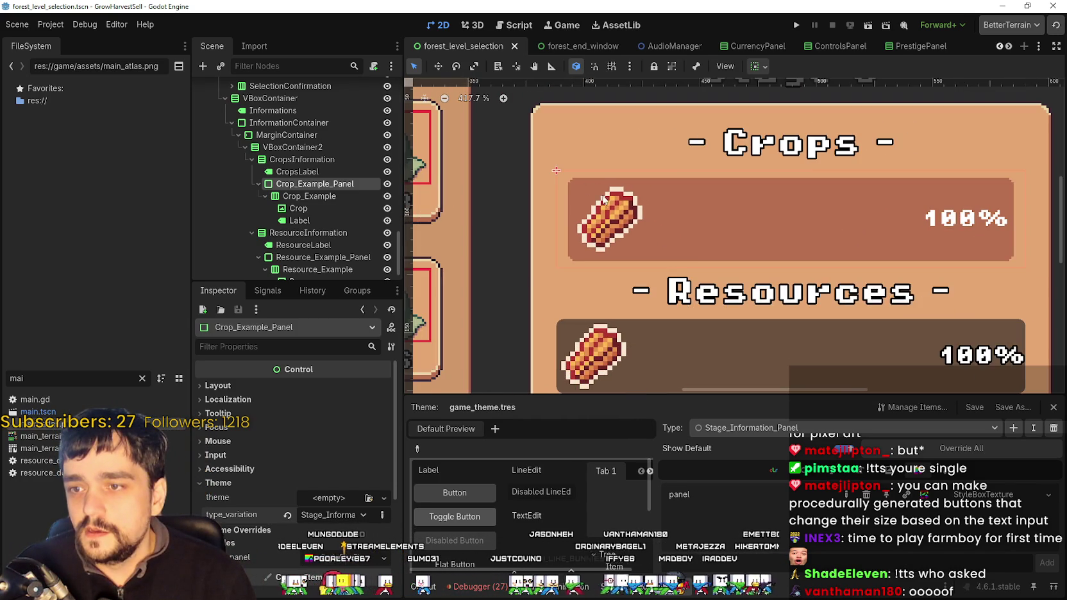
scroll(598, 177, up, 1)
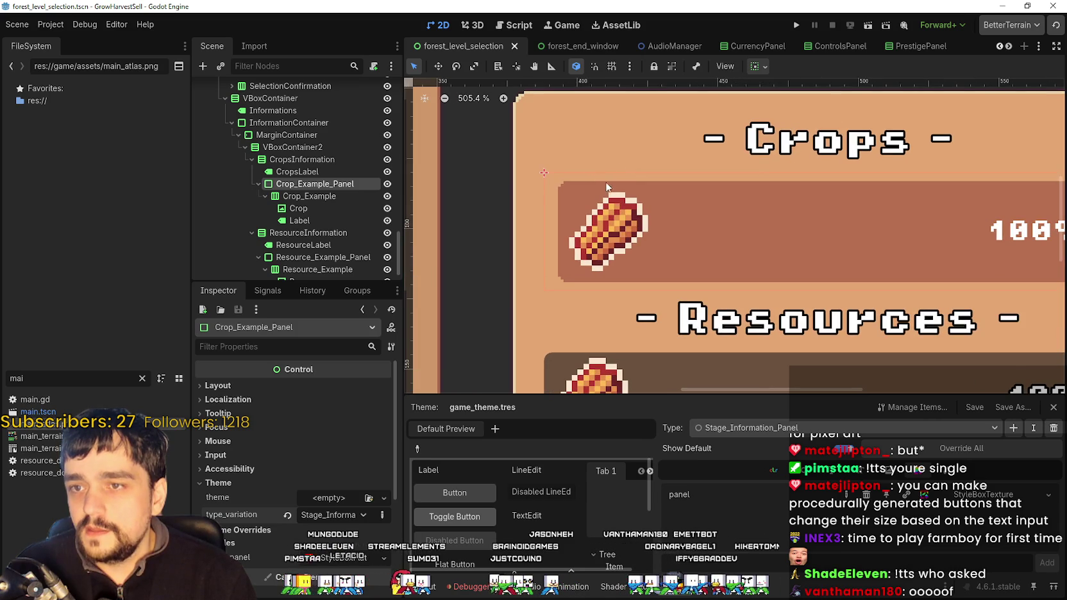
scroll(617, 184, down, 2)
scroll(624, 176, down, 1)
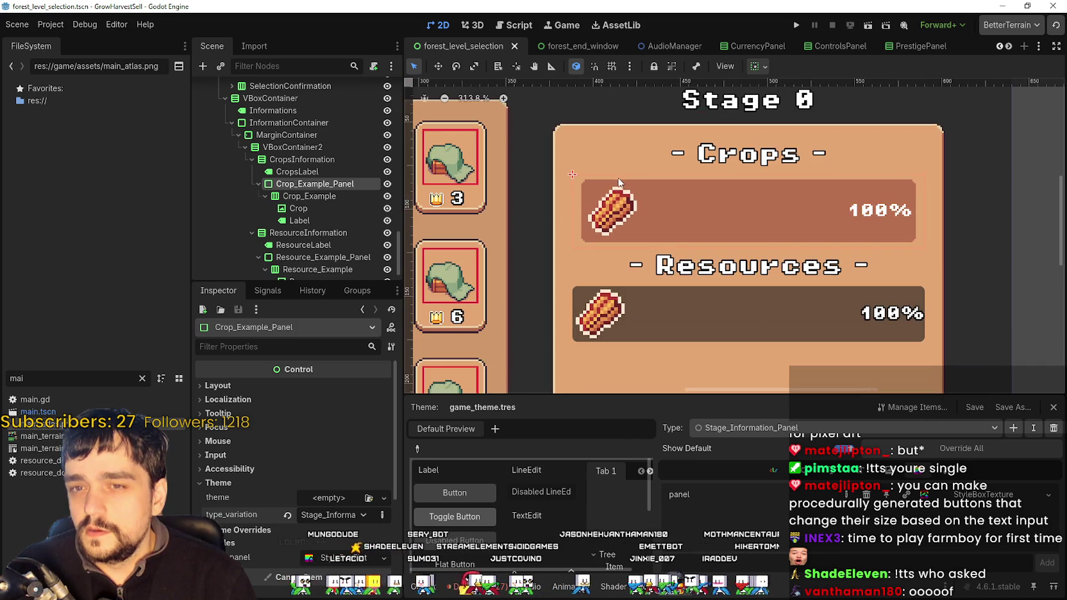
scroll(635, 206, up, 1)
scroll(600, 249, up, 2)
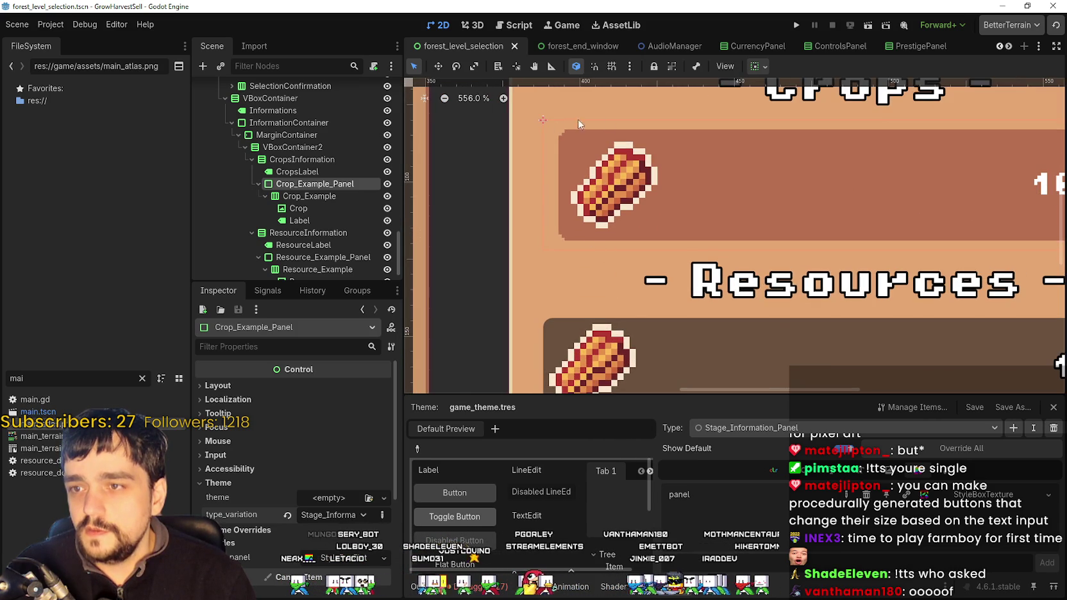
scroll(673, 241, down, 7)
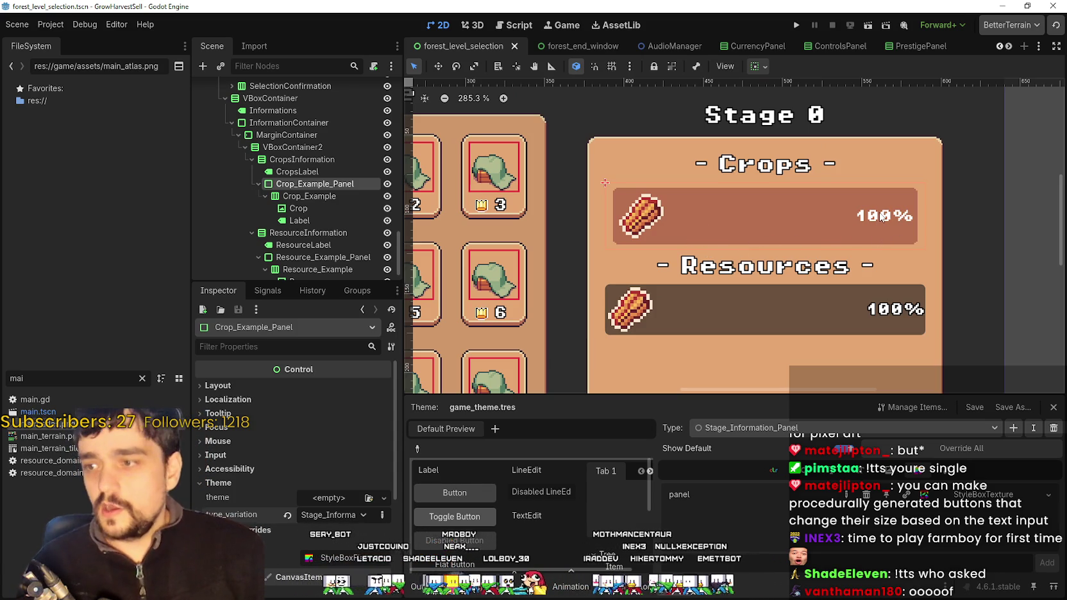
click(316, 219)
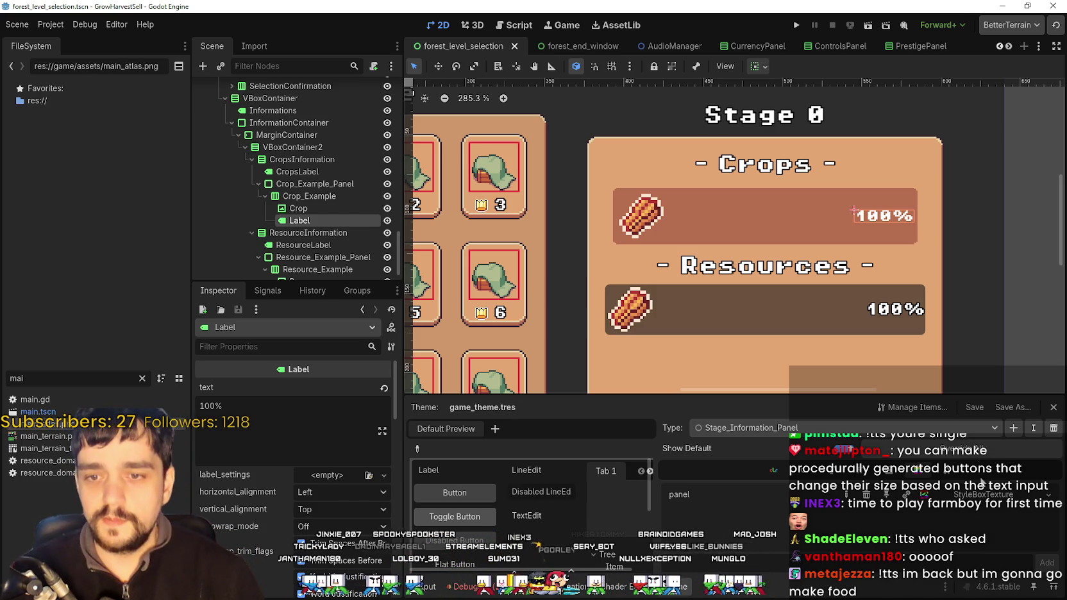
- Add a Stage_Information_Label theme type to game_theme.tres, based on Label
click(1013, 428)
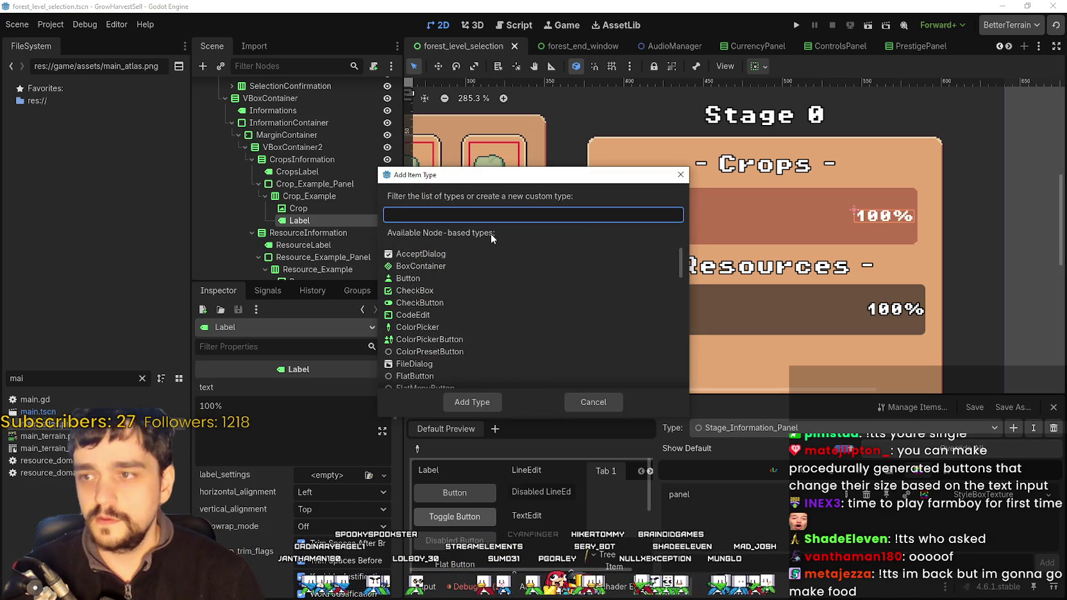
text(Stage_Information)
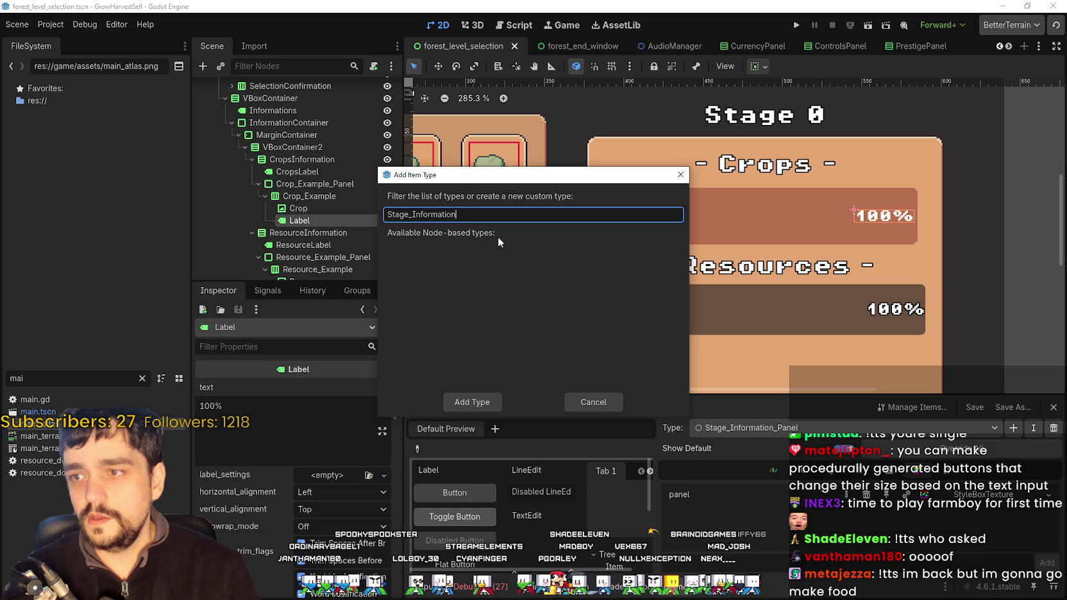
text(_)
text(Label)
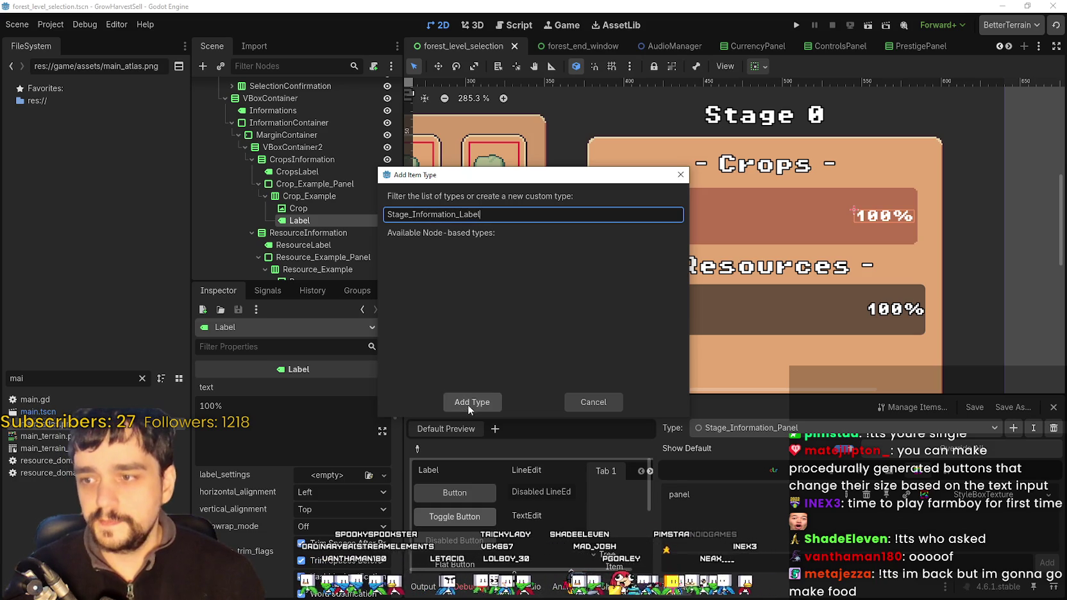
click(468, 404)
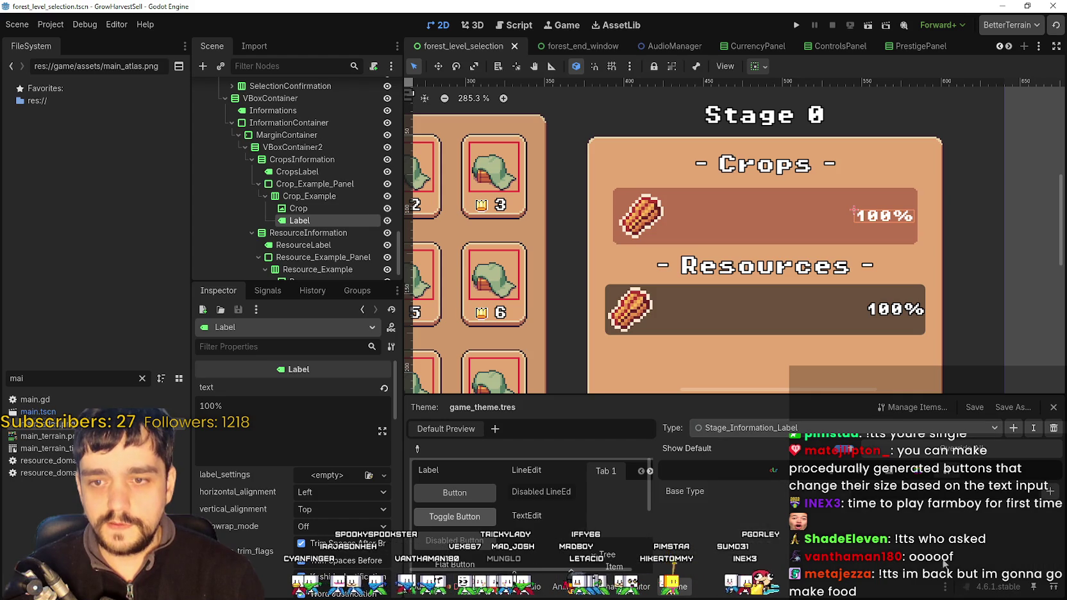
click(1051, 491)
text(Label)
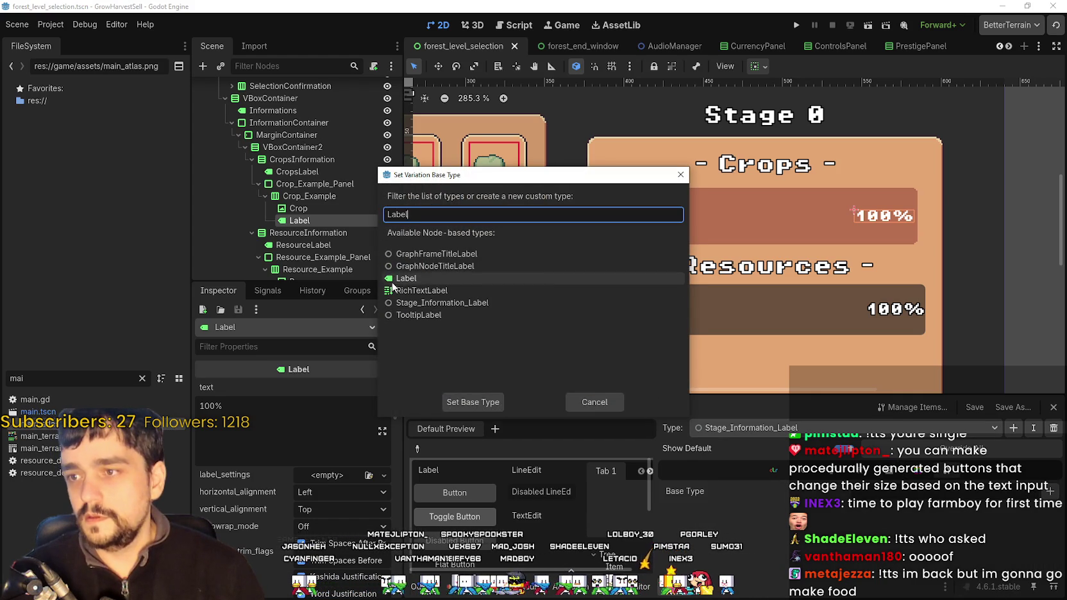
click(472, 402)
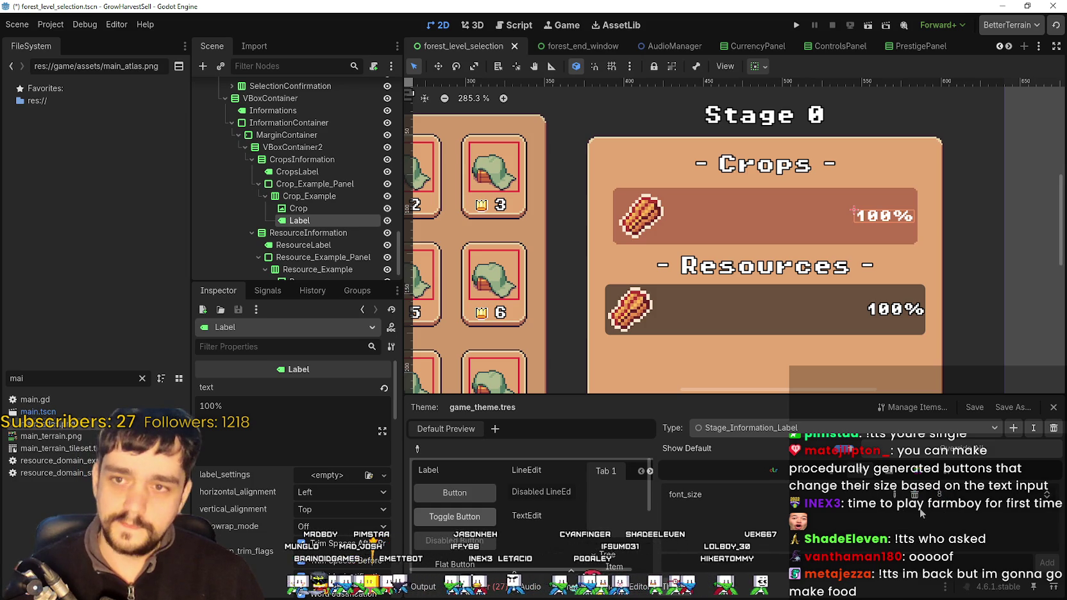
- Browse its font, StyleBox, constant and color items, then bring up the UI asset folder
click(854, 478)
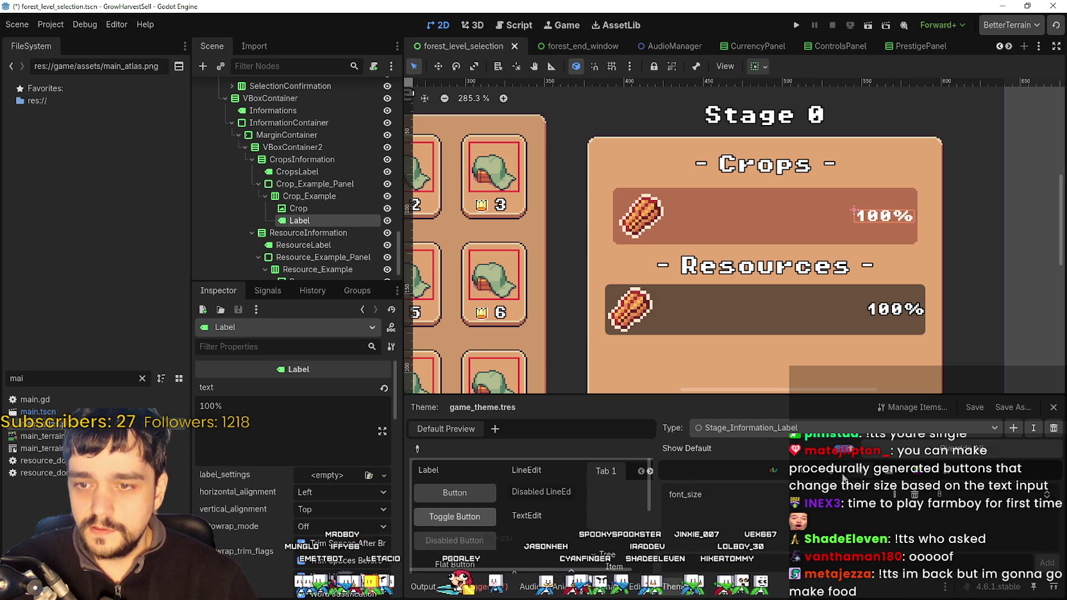
click(922, 477)
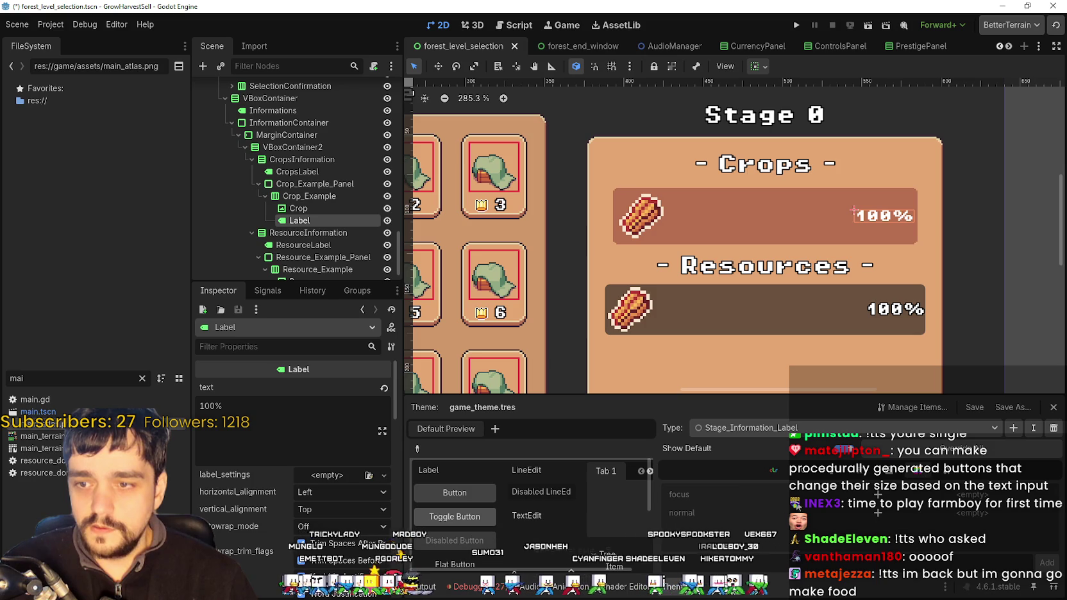
click(832, 477)
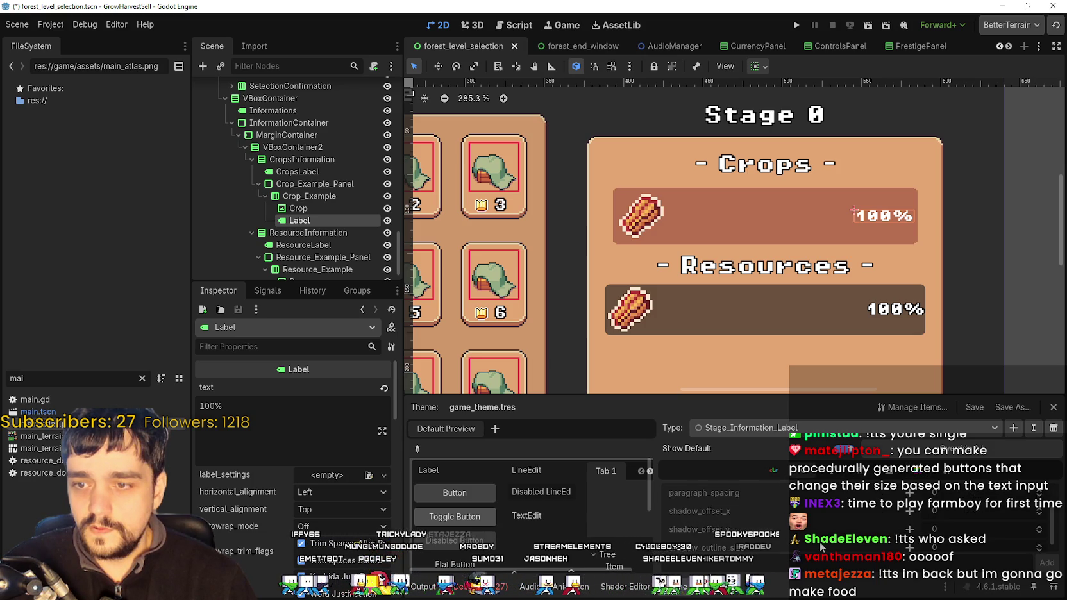
click(774, 470)
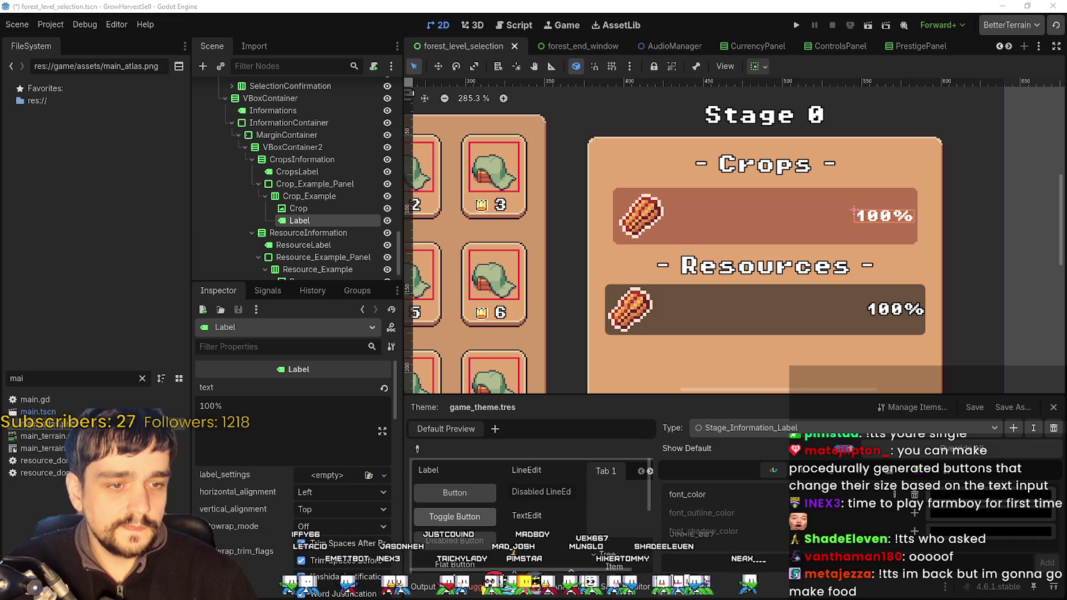
key(alt+Tab)
scroll(655, 406, down, 3)
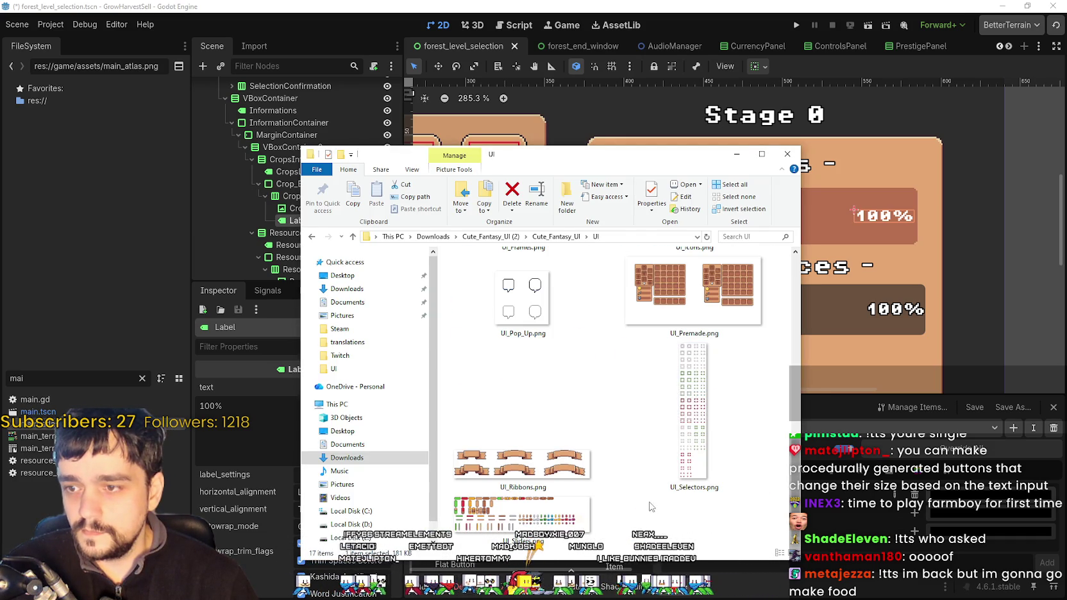
- Zoom and pan around UI_ALL.png in Aseprite to inspect its font glyphs and icon tiles
scroll(648, 493, up, 3)
scroll(647, 493, up, 5)
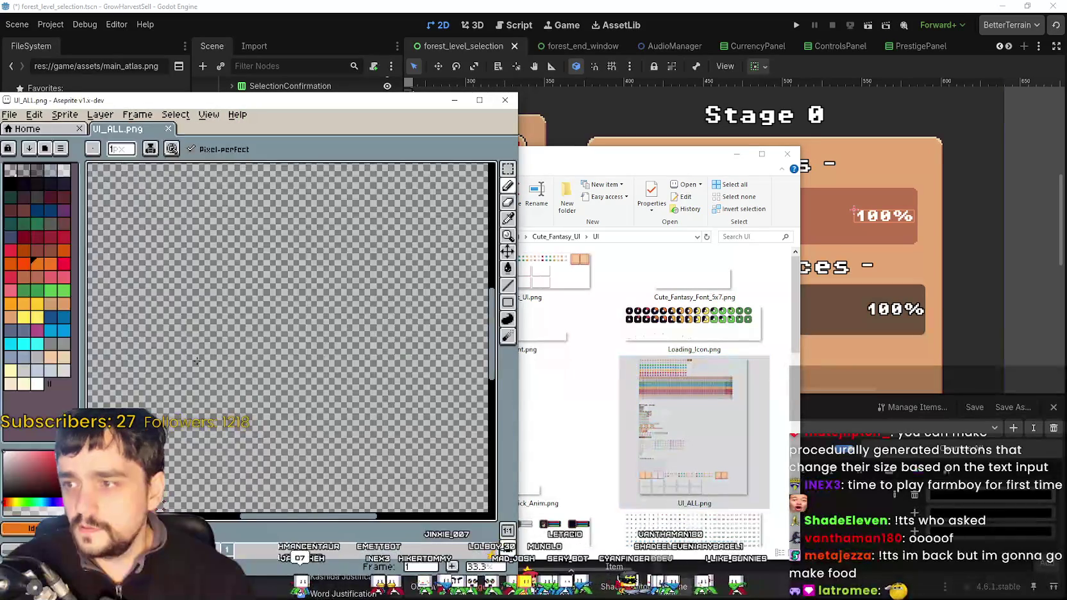
scroll(283, 328, up, 3)
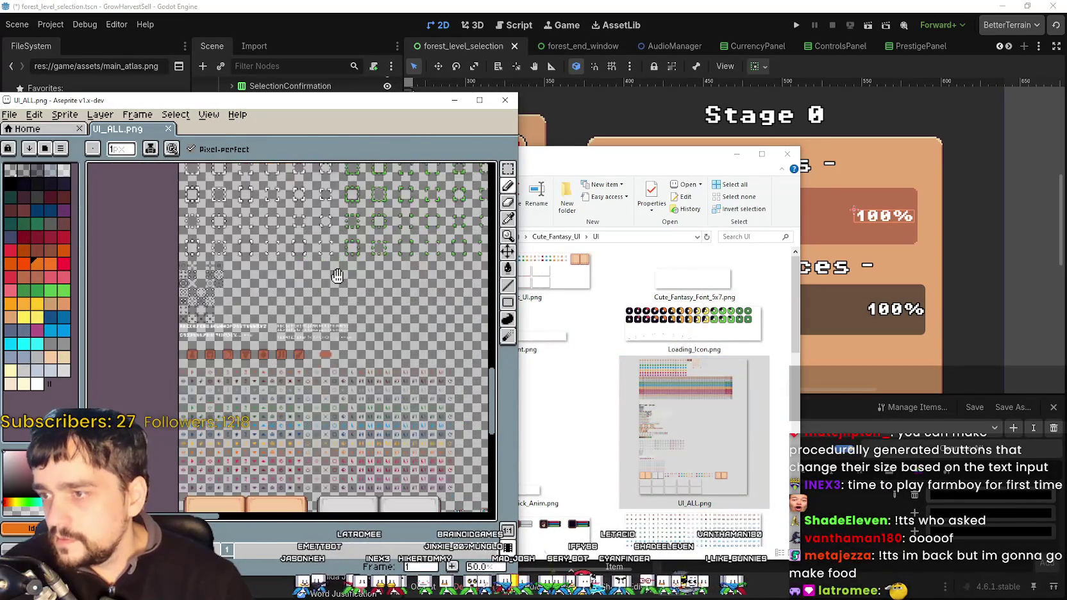
scroll(290, 184, up, 2)
scroll(290, 183, down, 2)
drag(314, 442, 257, 245)
scroll(270, 381, up, 3)
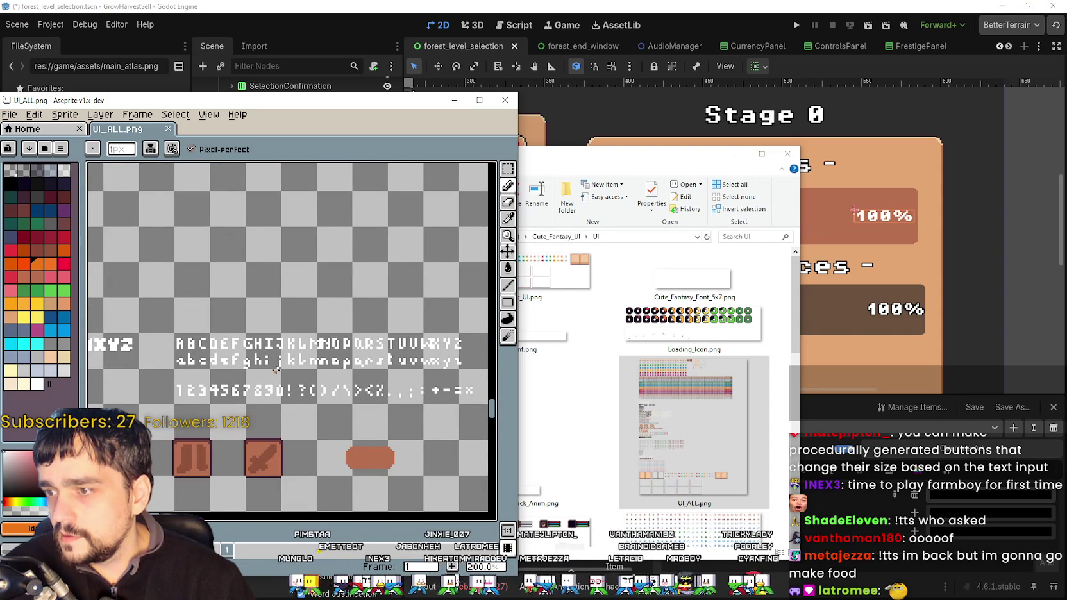
scroll(276, 371, down, 1)
scroll(257, 321, up, 3)
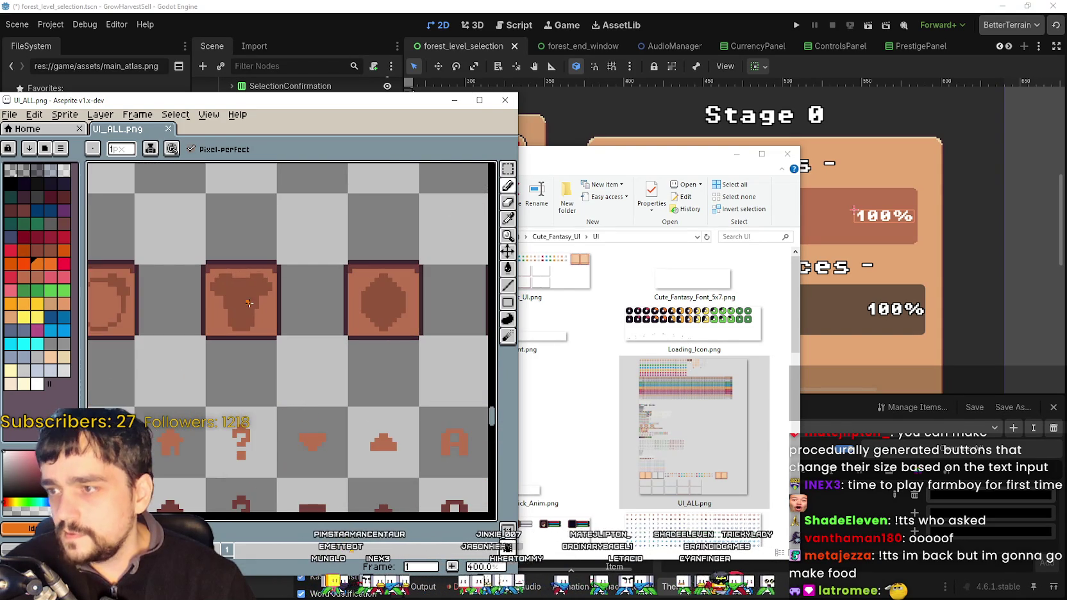
key(alt+Tab)
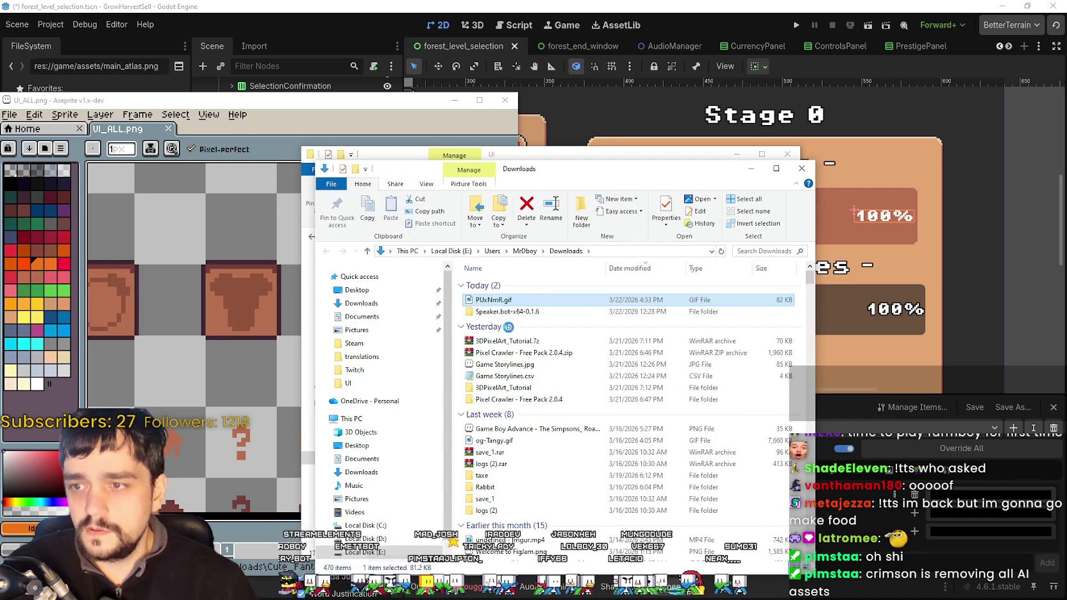
- Open the PUxNmR.gif mockup in Aseprite and zoom in on it
right_click(510, 299)
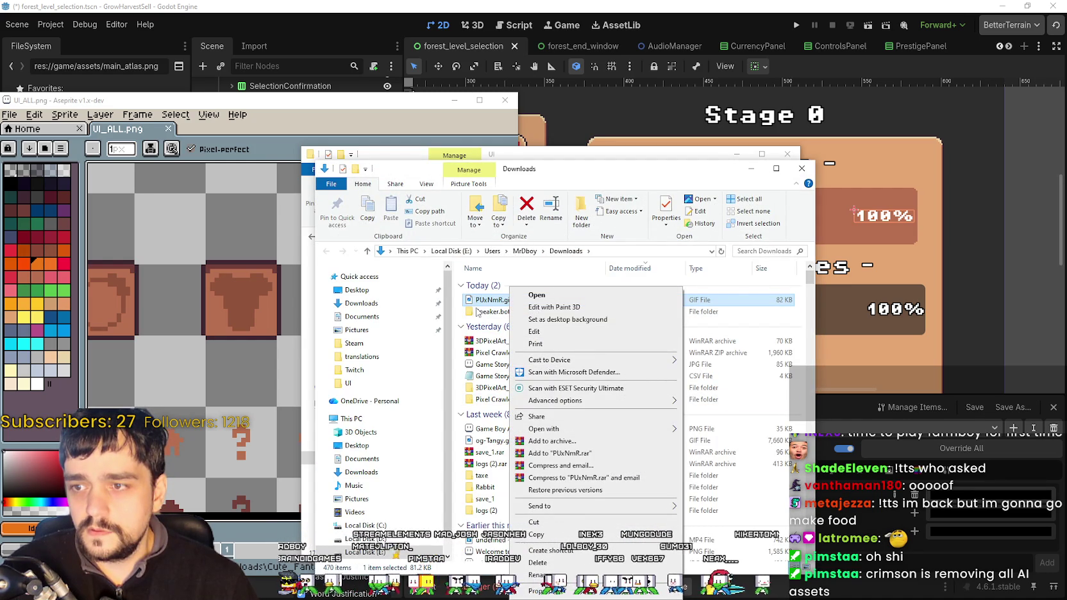
mouse_move(670, 438)
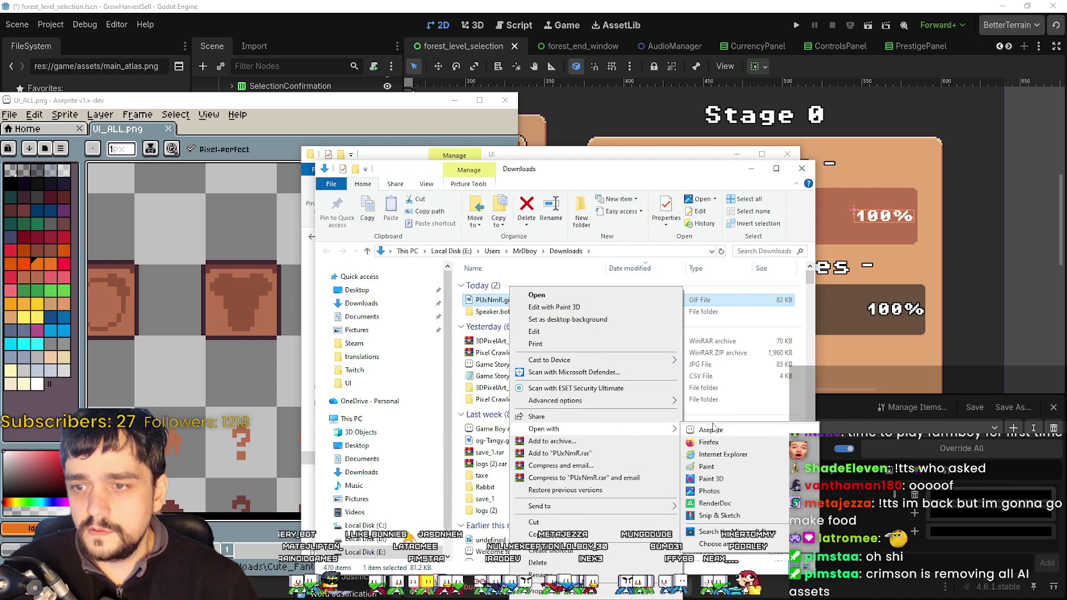
click(711, 429)
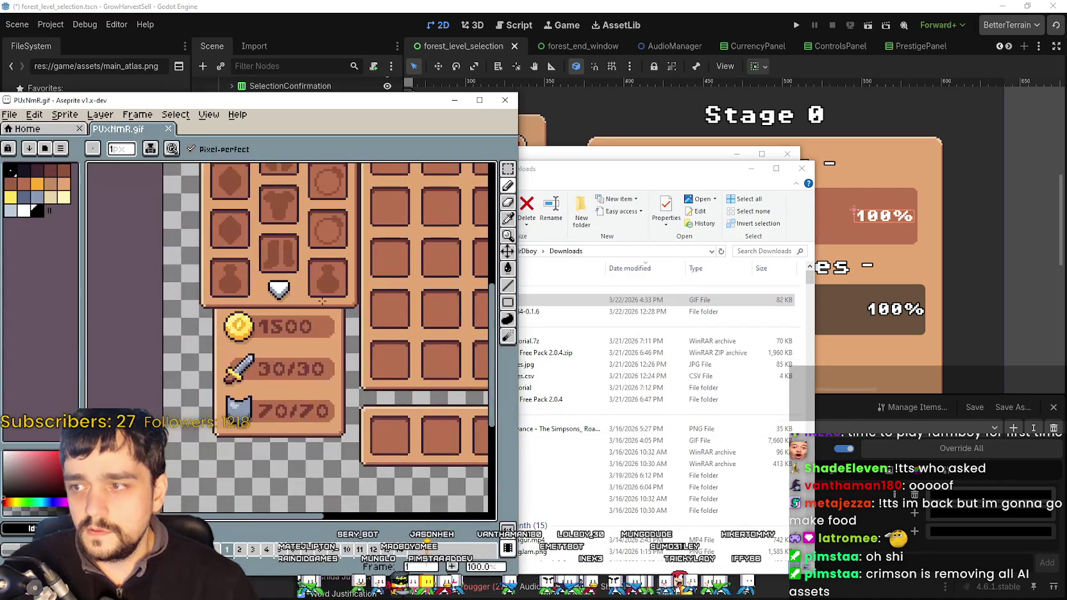
scroll(356, 290, up, 4)
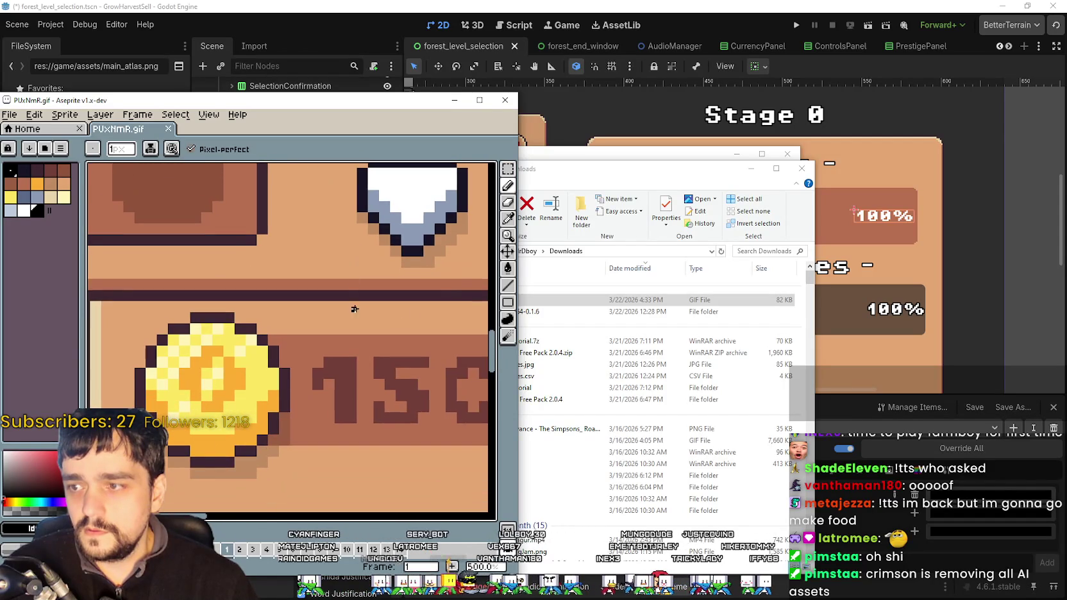
- Sample the dark brown (116, 63, 57) of the 1500 text and set it as Godot's font_color
click(509, 232)
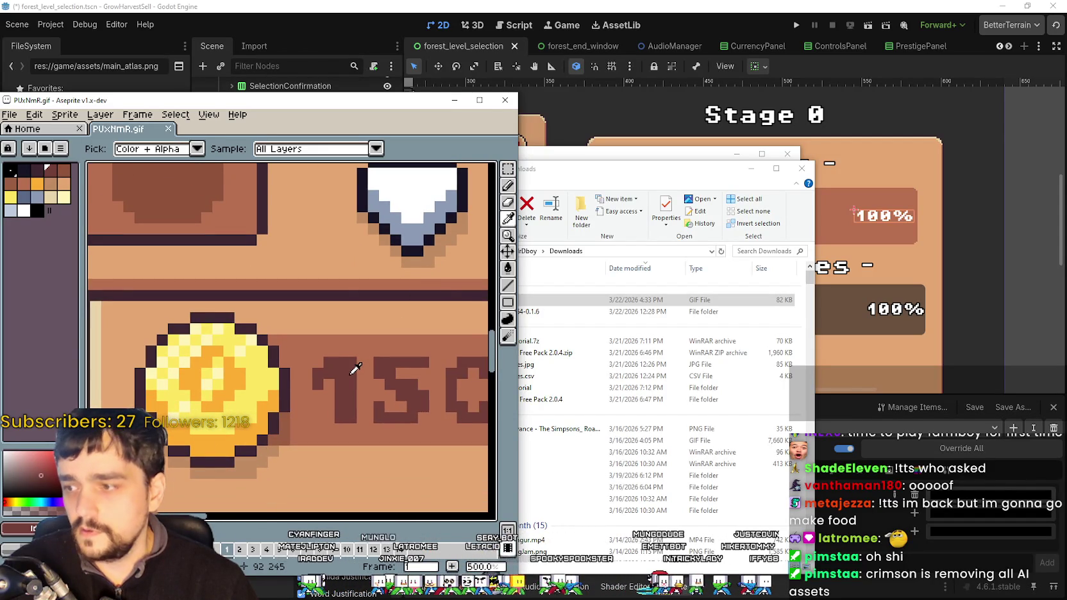
click(19, 528)
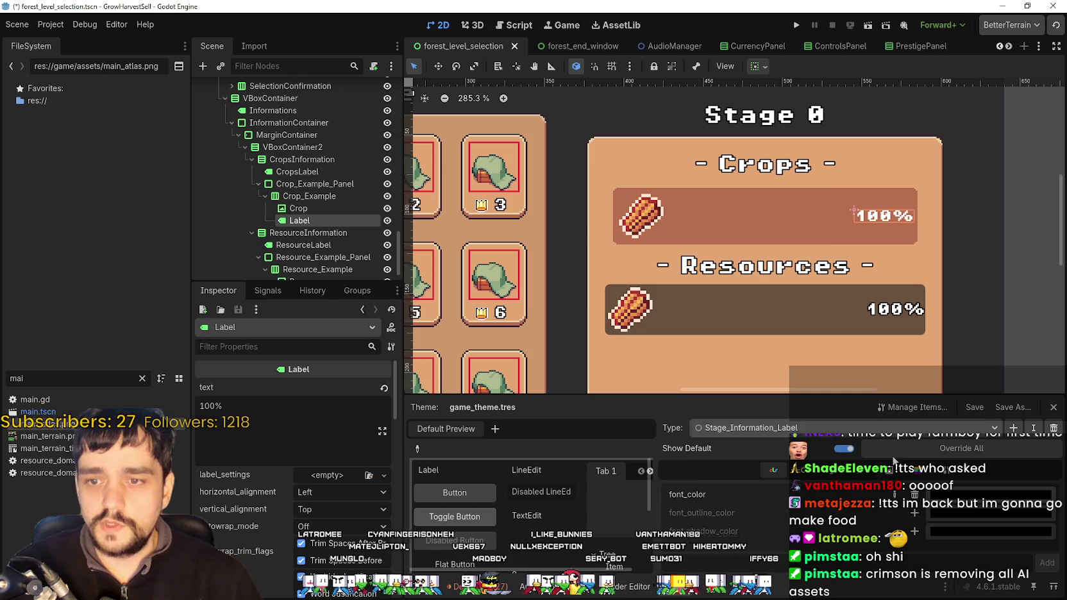
click(869, 409)
click(977, 494)
click(939, 505)
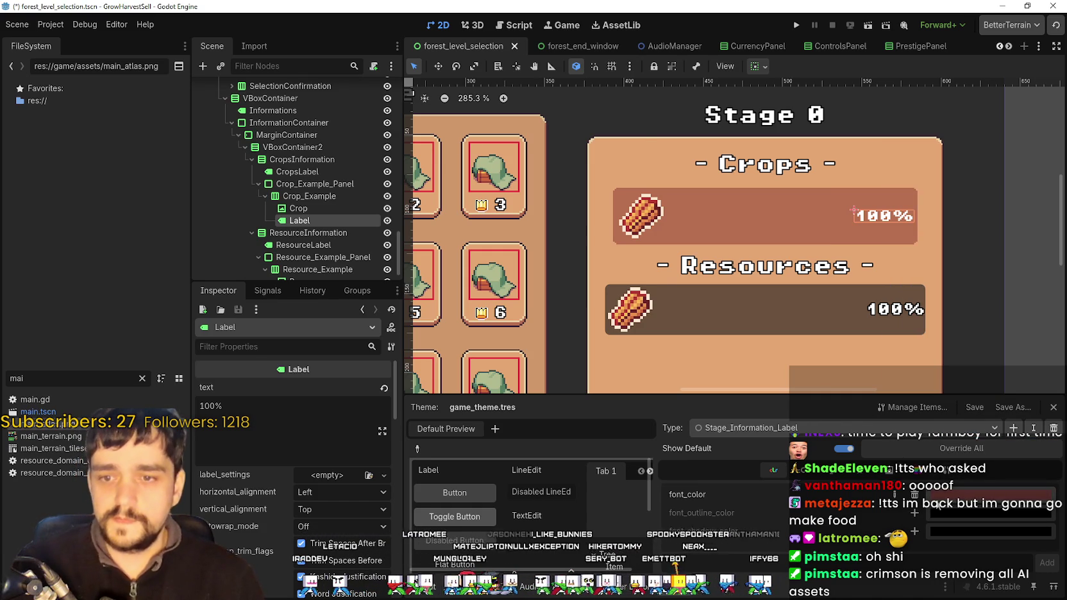
- Save the scene and look through the label's Theme type_variation list
key(ctrl+s)
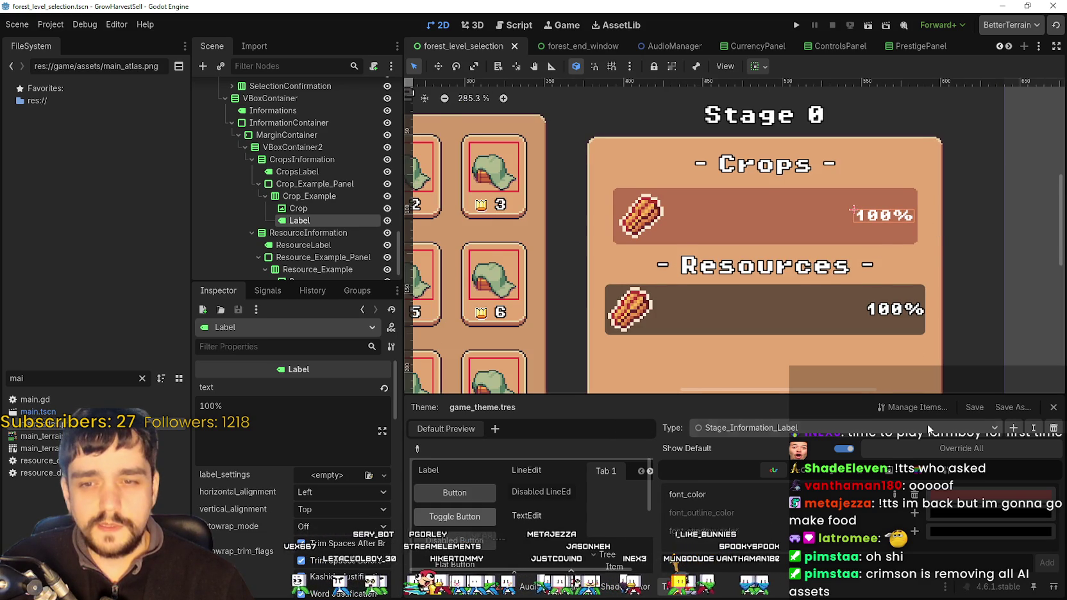
scroll(876, 227, up, 2)
scroll(876, 228, right, 2)
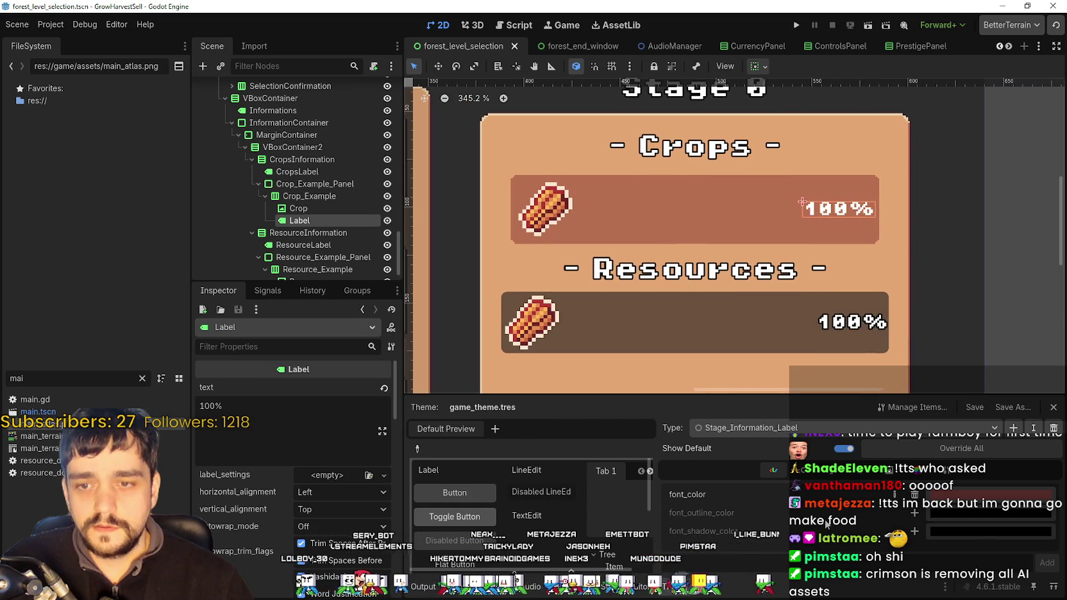
scroll(288, 513, down, 5)
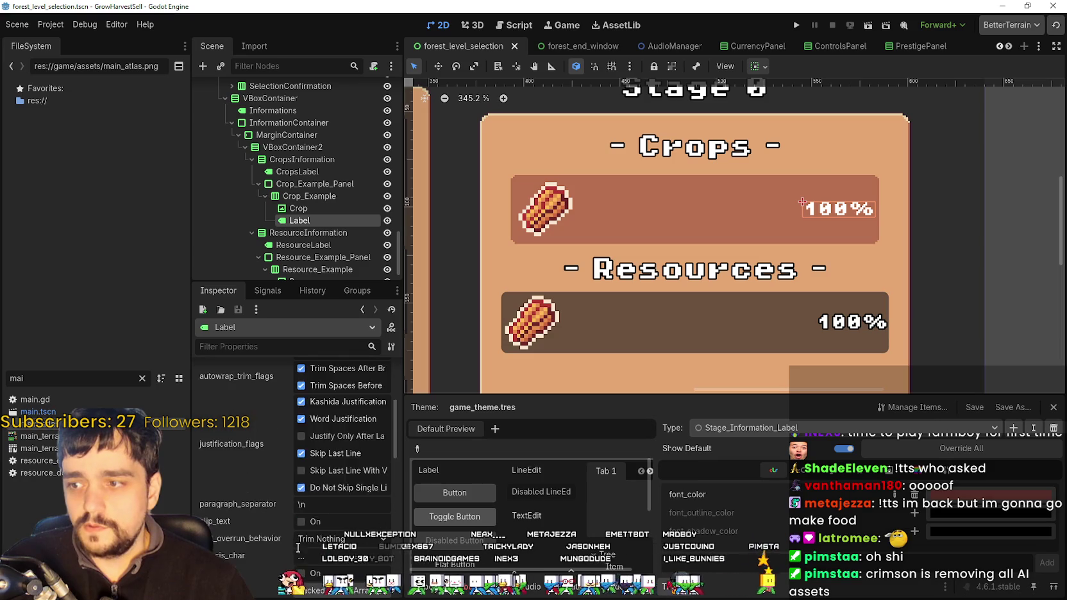
scroll(289, 520, down, 5)
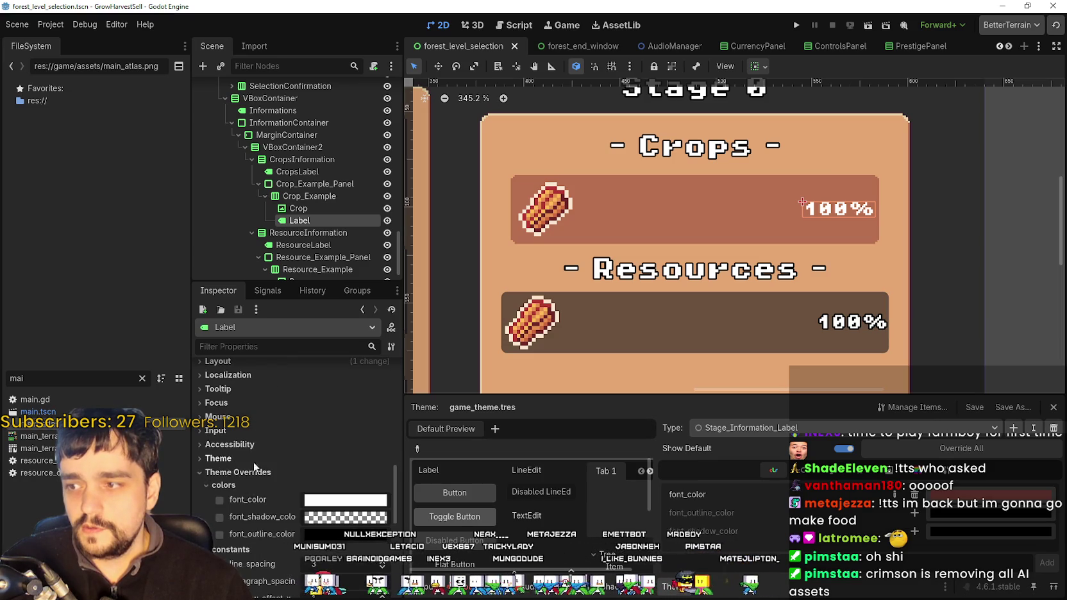
click(333, 490)
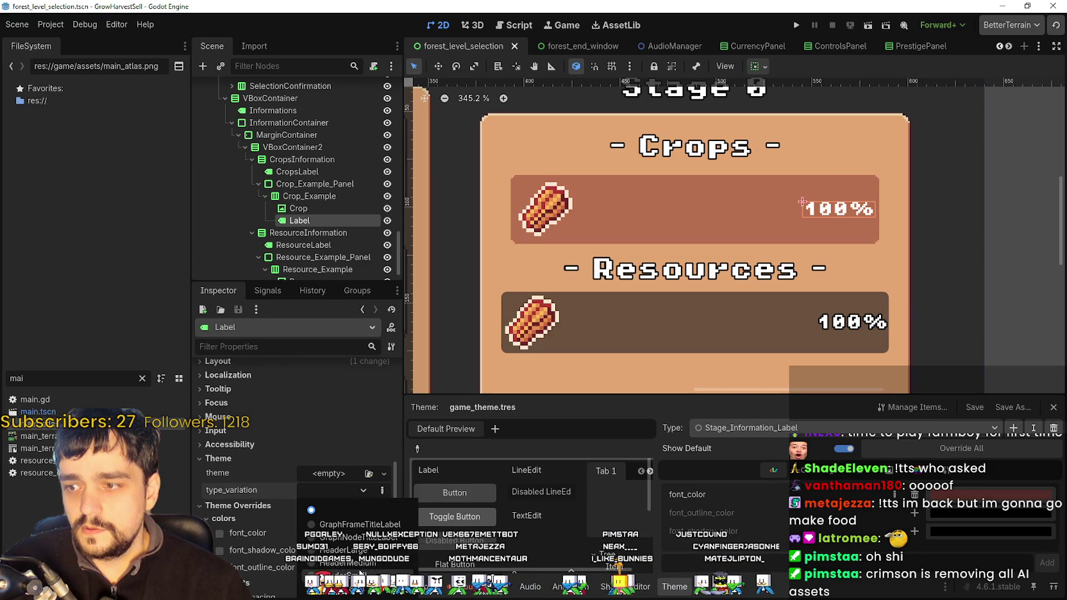
click(258, 470)
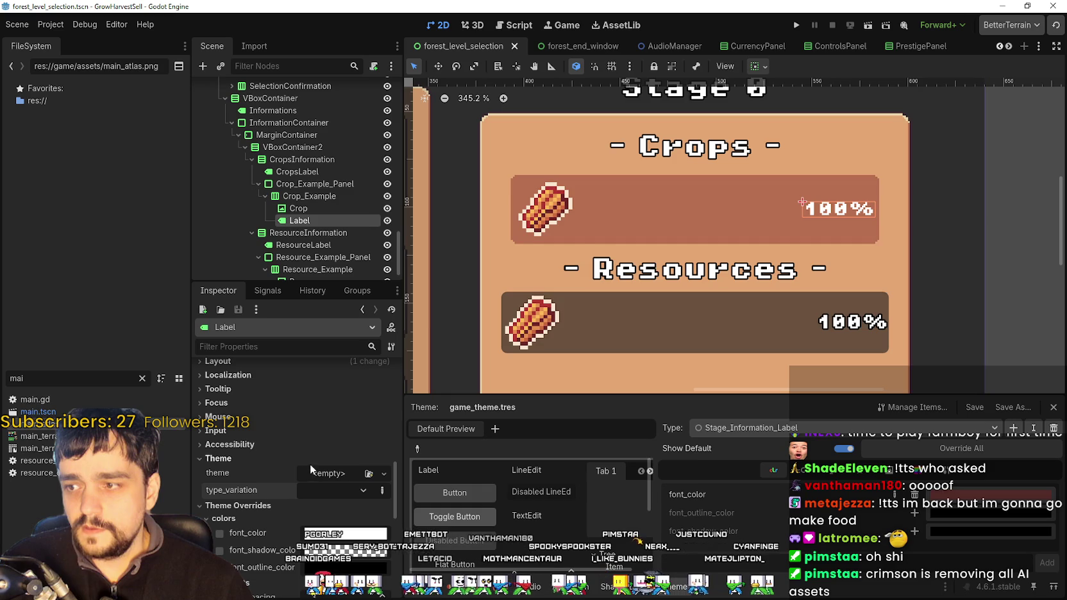
scroll(490, 292, down, 5)
scroll(491, 291, left, 3)
click(330, 487)
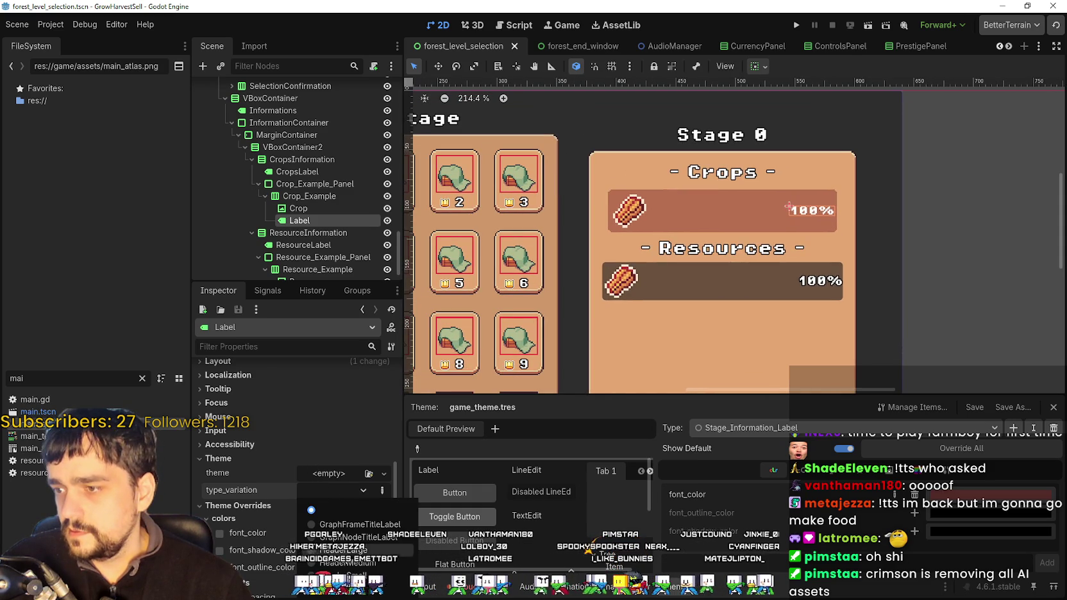
click(799, 428)
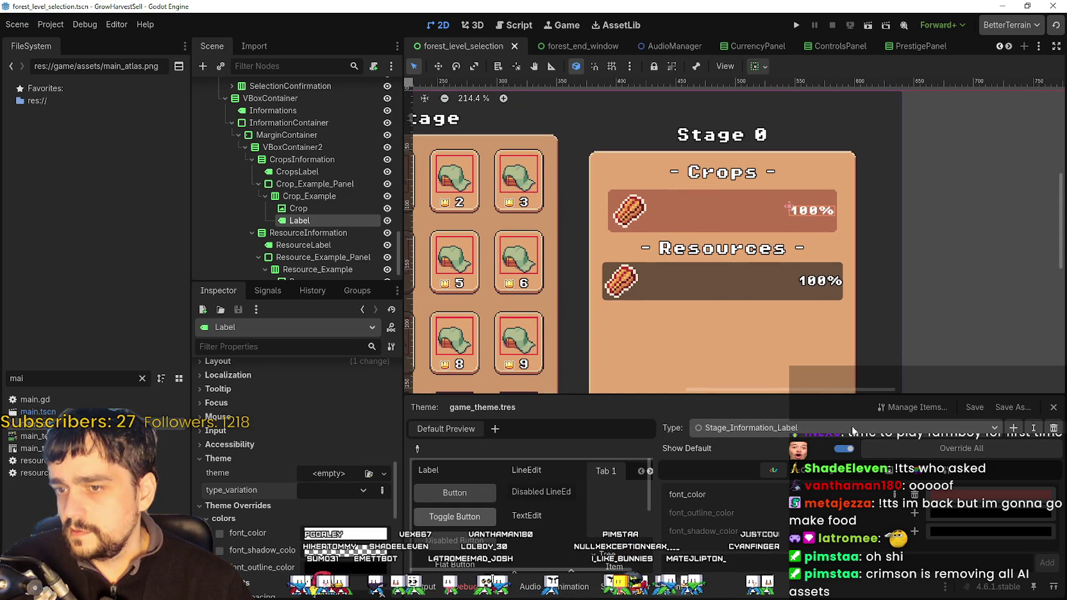
- Keep Stage_Information_Label as the edited theme type and show its Base Type setting
click(799, 427)
click(758, 432)
click(758, 431)
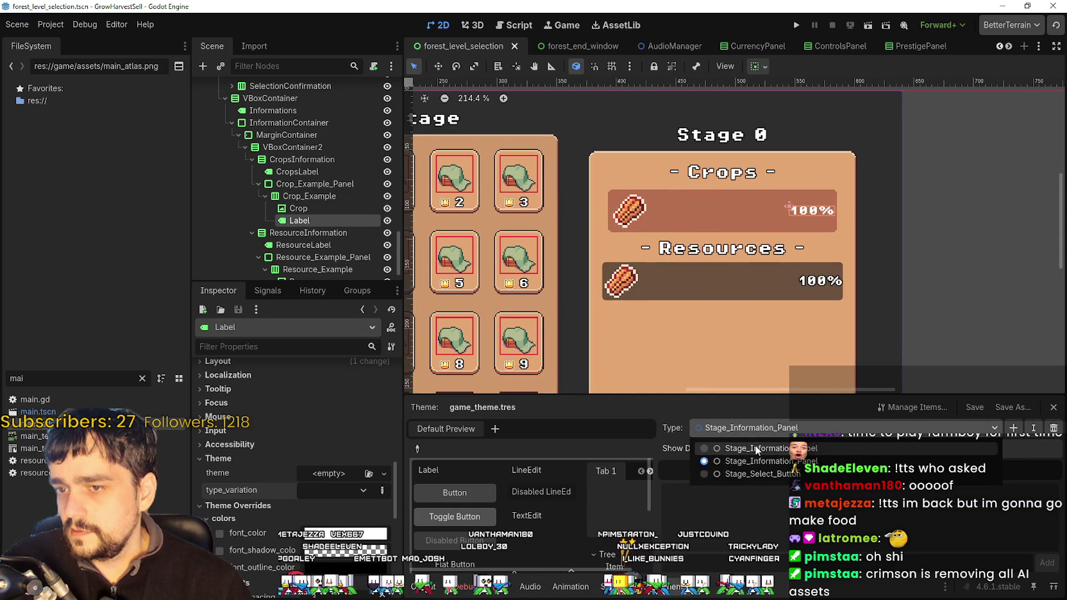
click(979, 562)
click(962, 447)
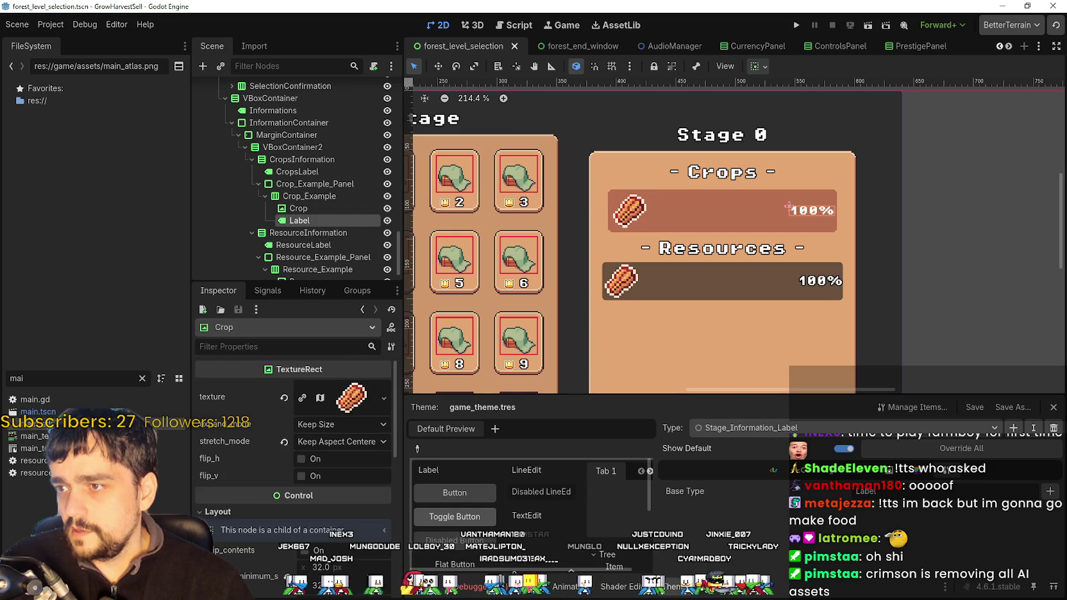
- Give the label the Stage_Information_Label type variation and deselect it to view the result
scroll(295, 461, down, 1)
click(333, 461)
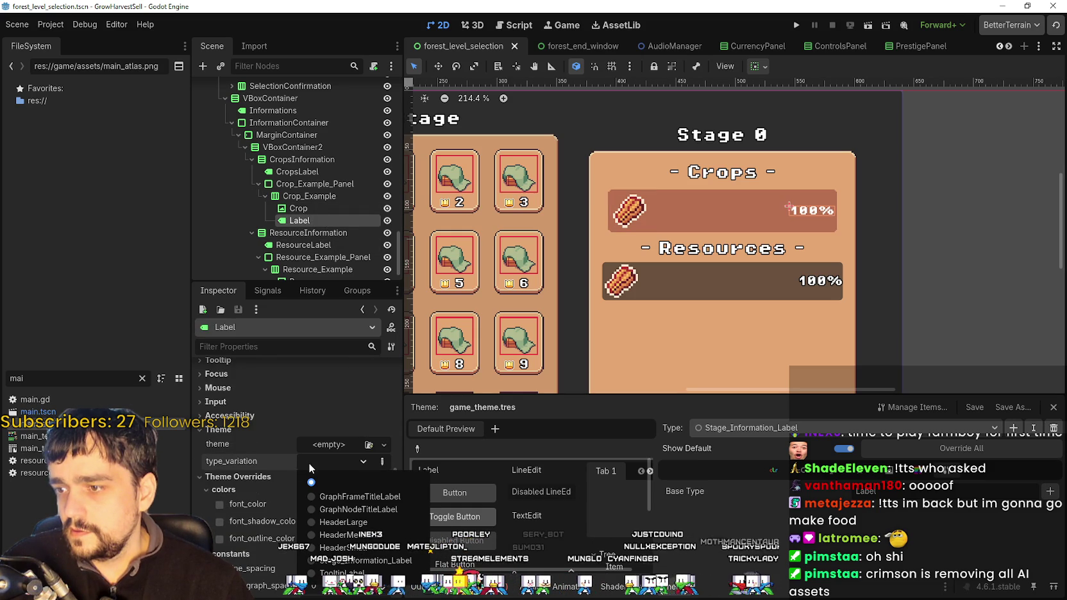
click(368, 562)
scroll(825, 194, up, 5)
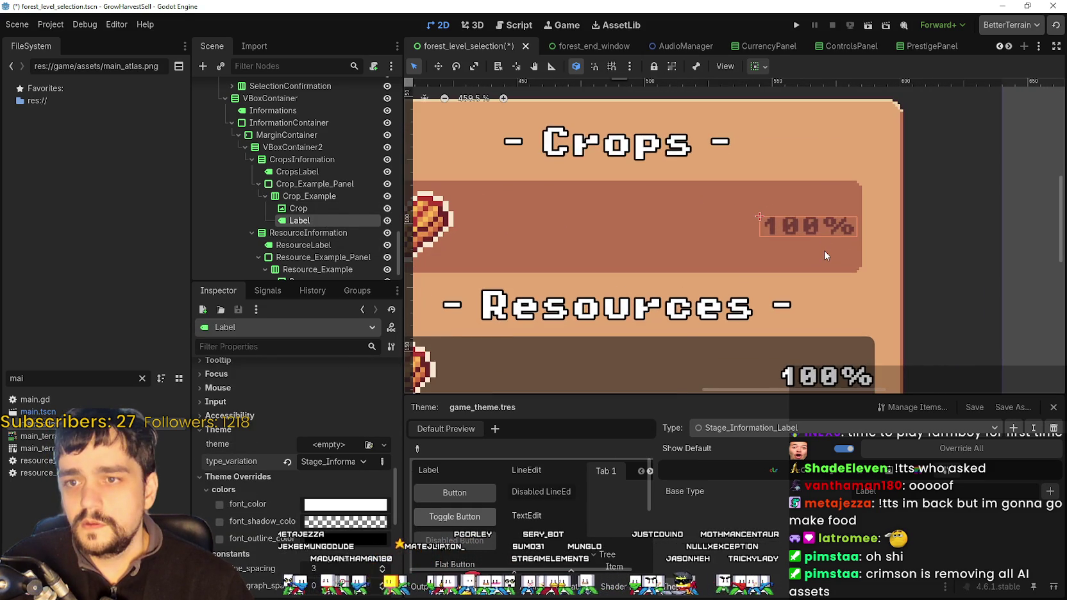
scroll(833, 237, down, 2)
scroll(862, 217, up, 2)
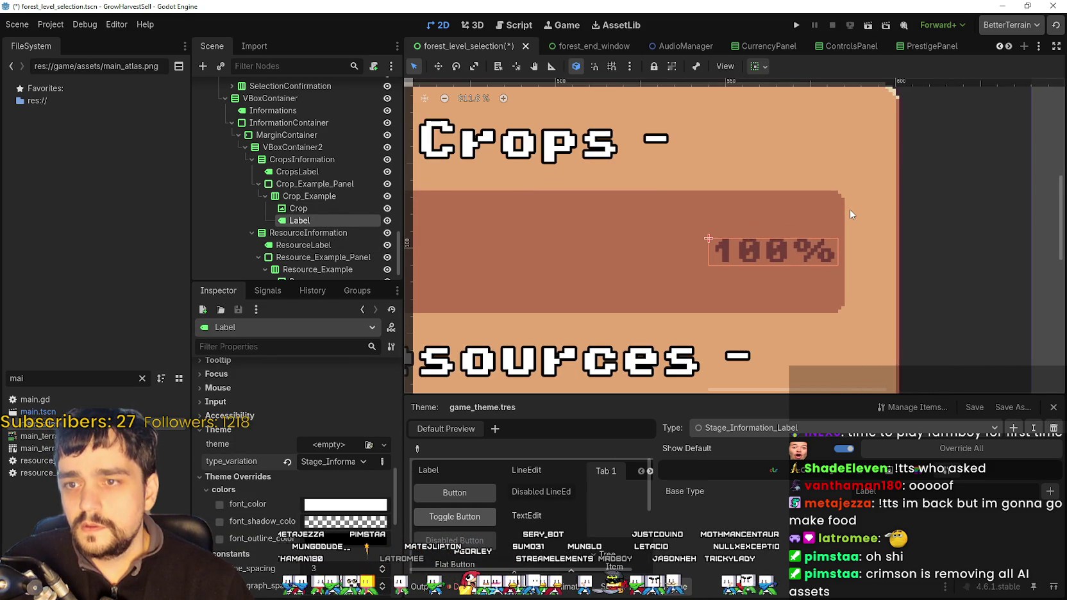
scroll(848, 209, down, 5)
click(964, 253)
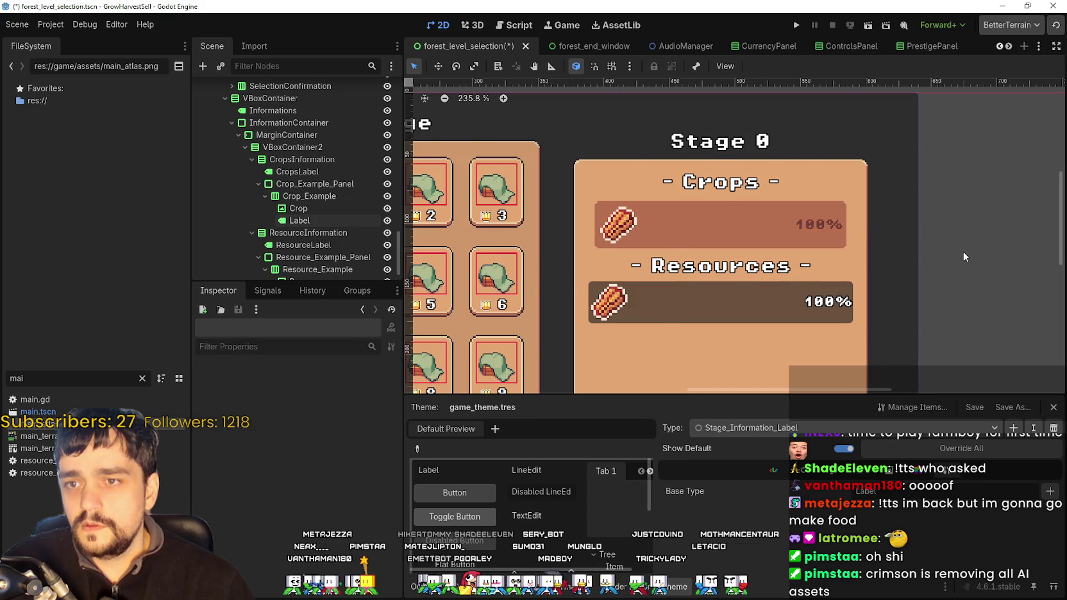
- Show the font_size entry of Stage_Information_Label in the Theme editor
scroll(890, 228, up, 3)
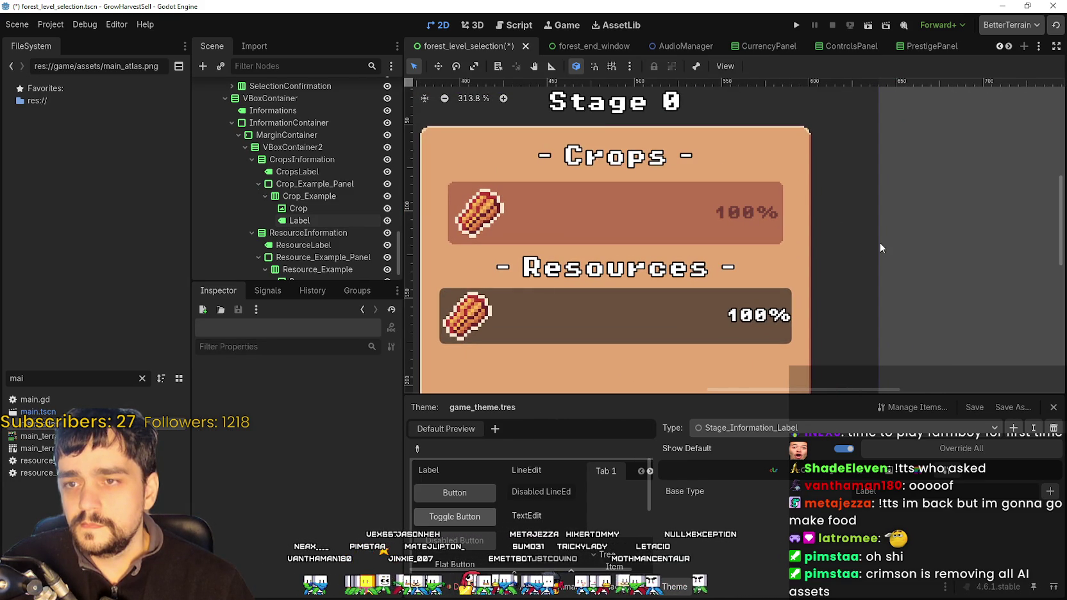
scroll(780, 200, up, 3)
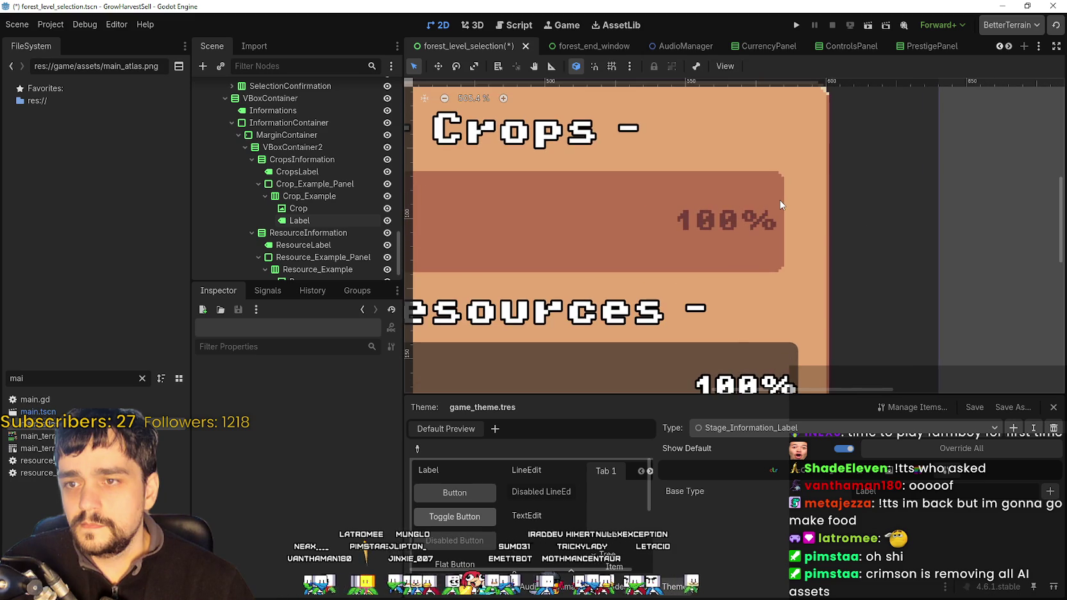
scroll(780, 200, down, 3)
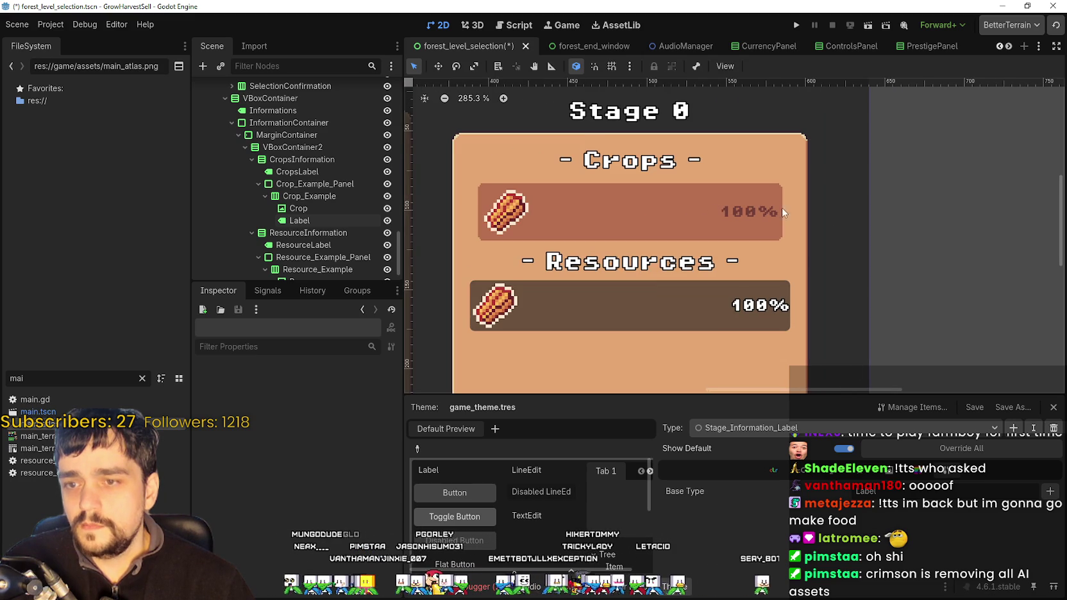
click(897, 471)
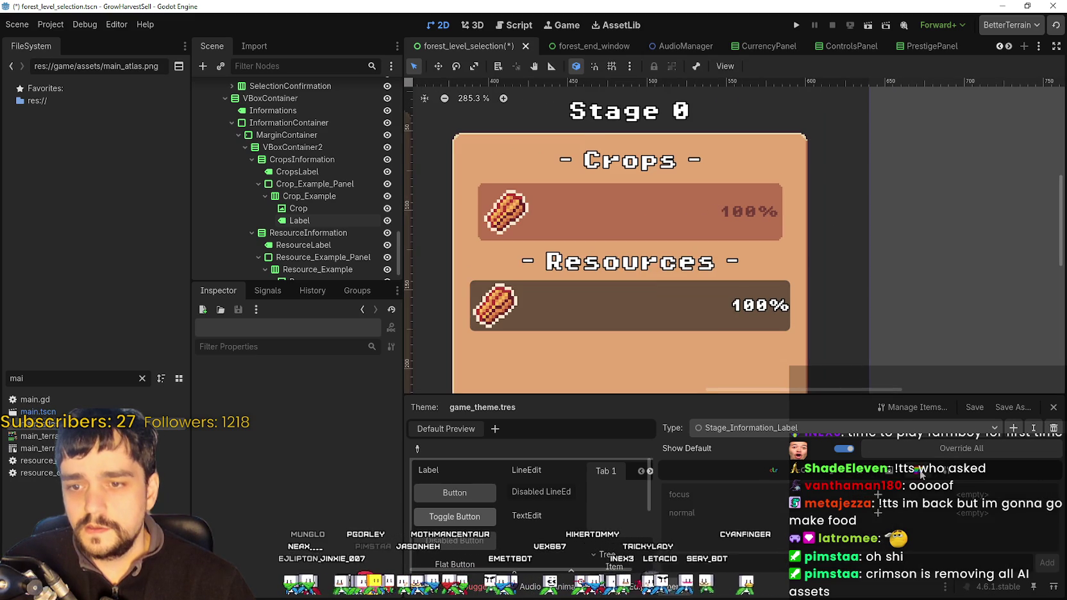
click(835, 478)
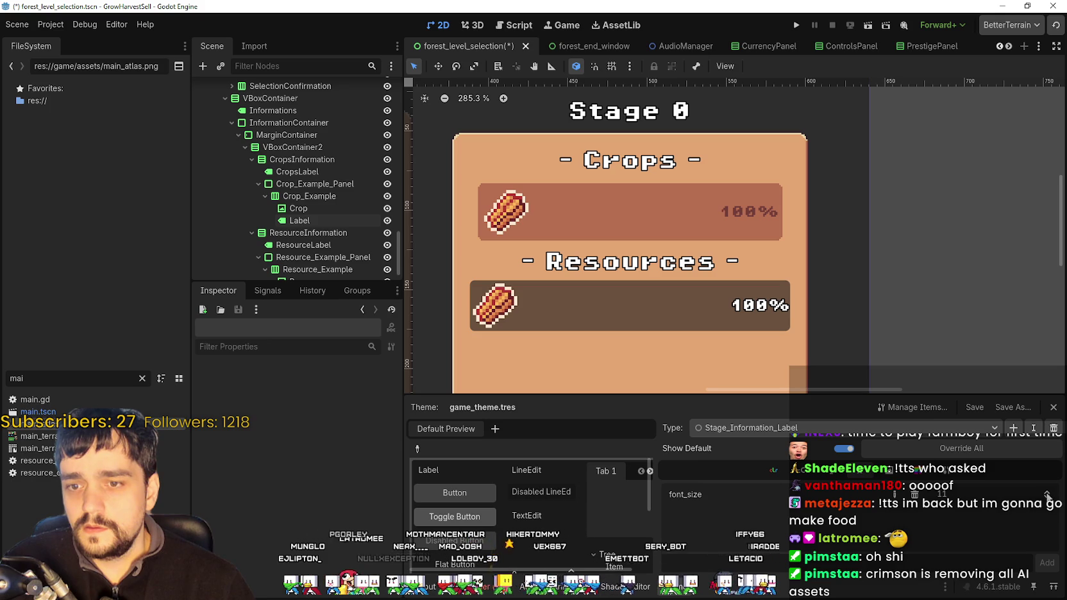
- Apply Stage_Information_Label to the Crops 100% label and revert its own font_size override
key(ctrl+s)
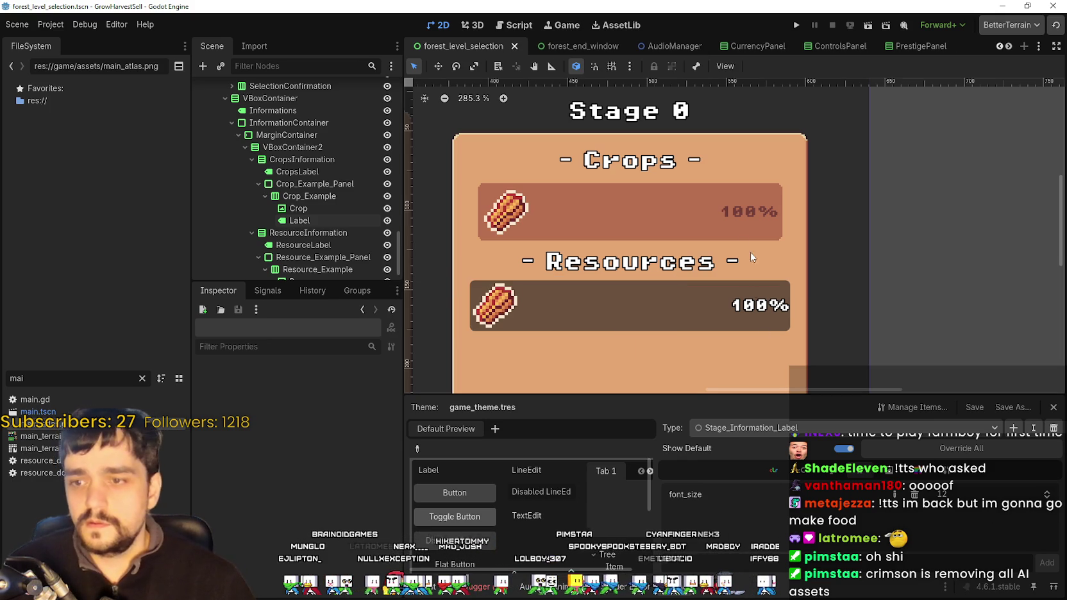
click(724, 208)
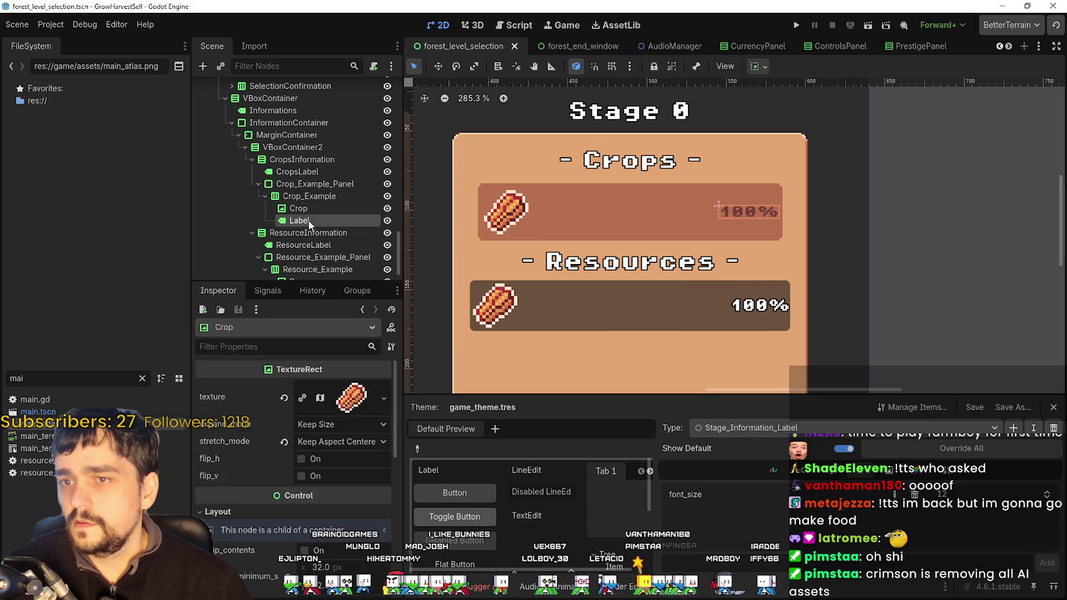
click(327, 459)
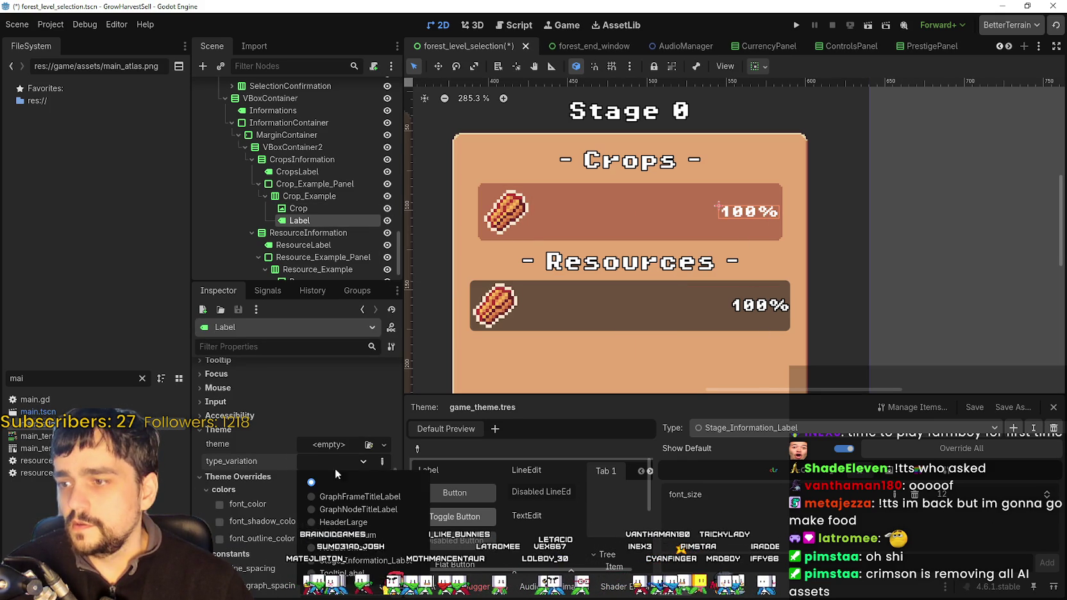
click(367, 563)
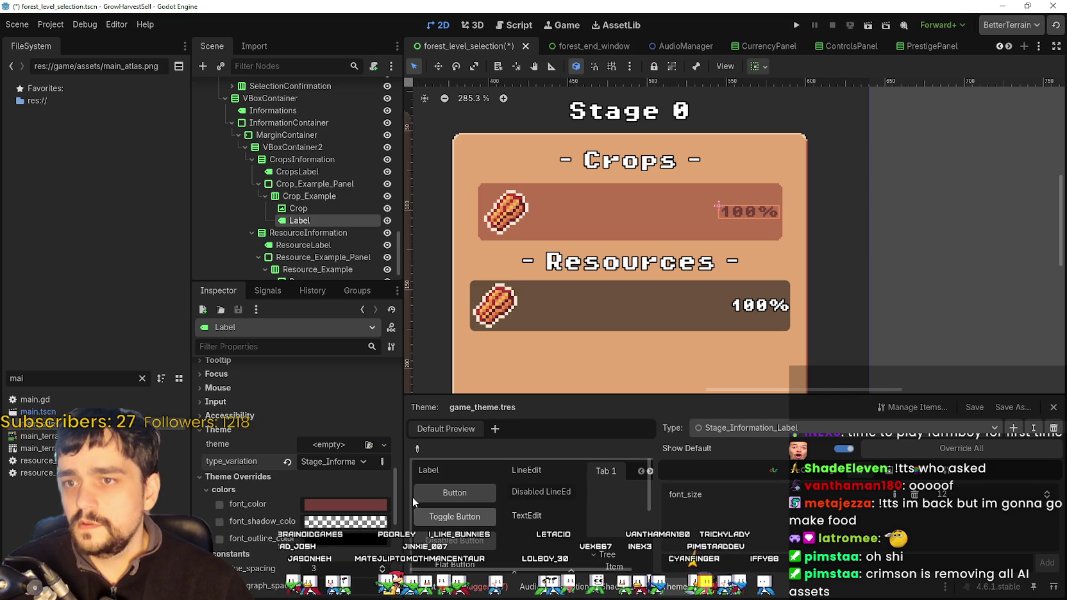
scroll(317, 486, down, 3)
scroll(314, 494, down, 3)
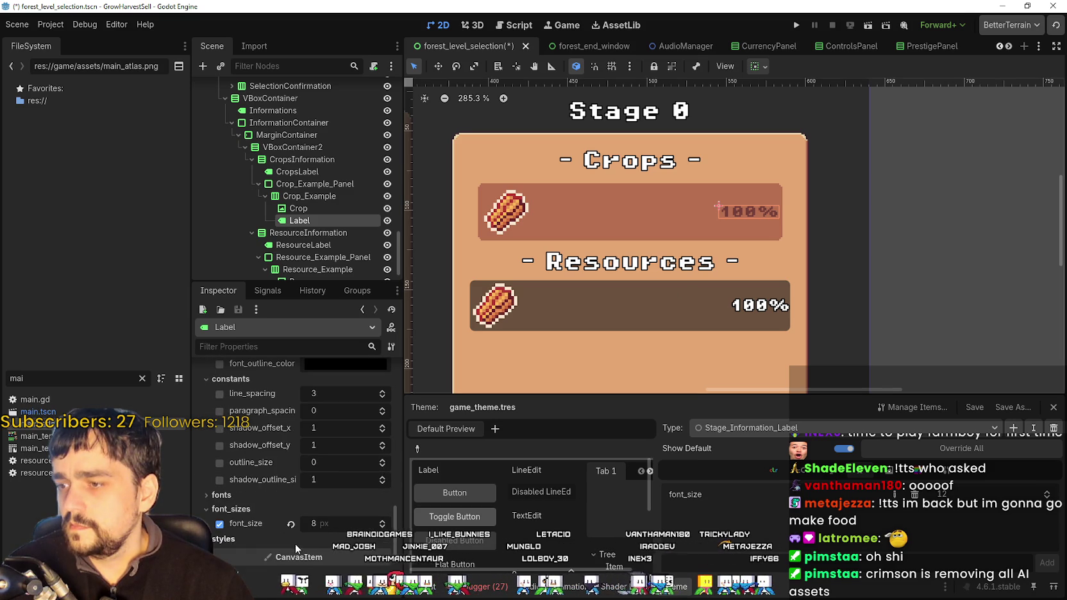
click(220, 523)
scroll(840, 218, up, 3)
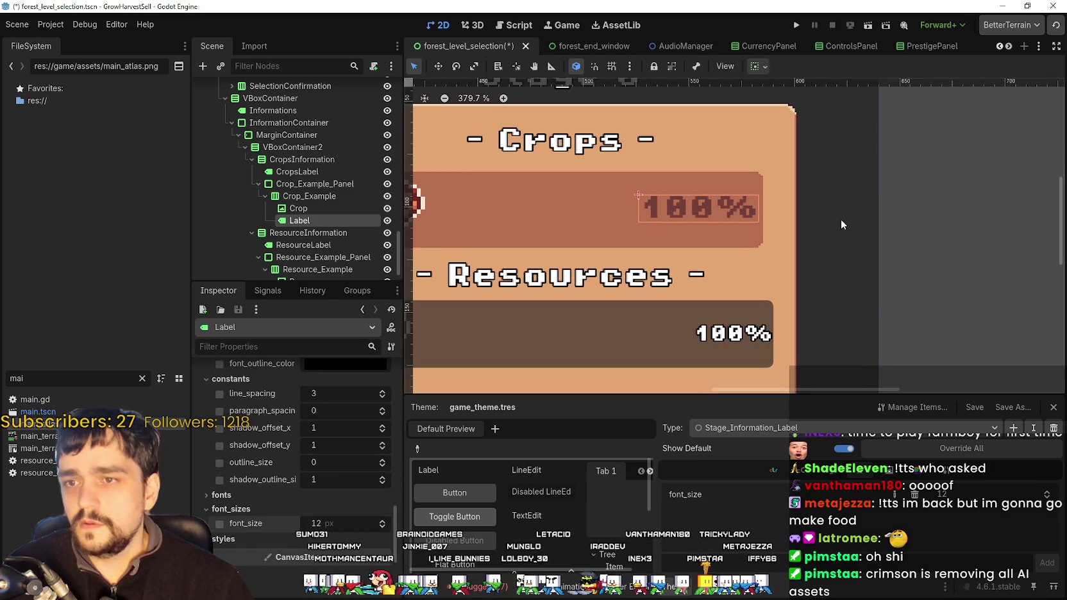
- Lower the theme's font size from 12 to 10 and save the scene
click(1048, 498)
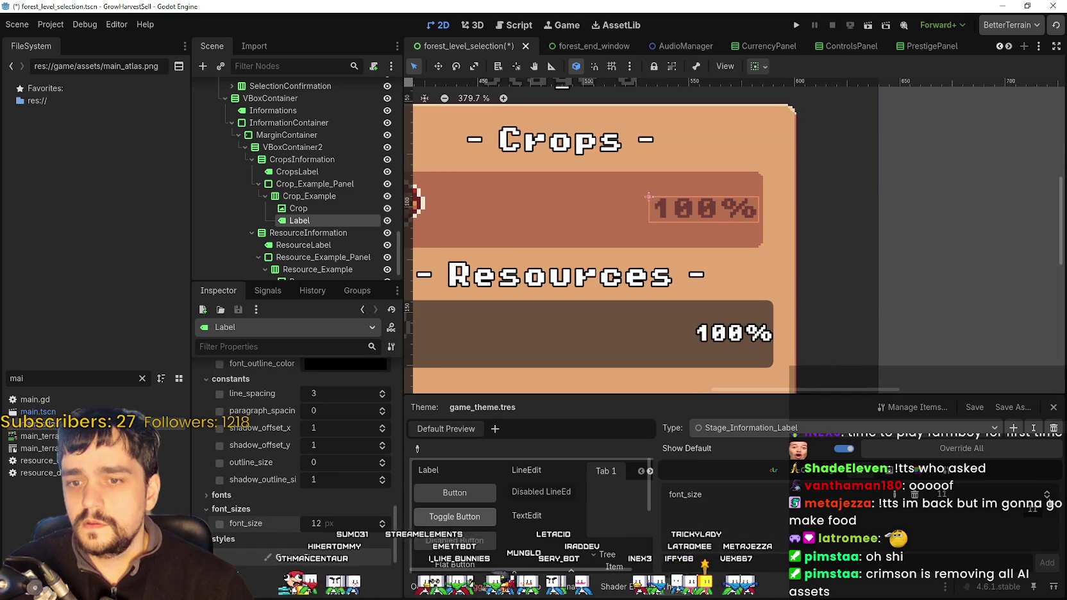
click(1047, 499)
drag(796, 252, 857, 280)
scroll(790, 252, down, 2)
scroll(871, 273, up, 1)
key(ctrl+s)
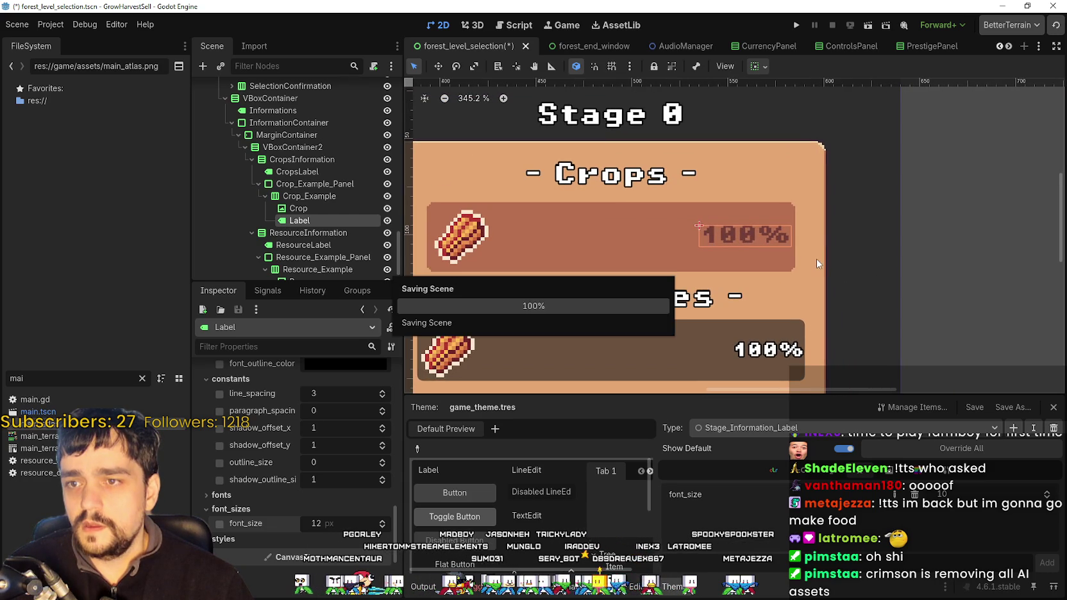
scroll(819, 276, down, 2)
key(ctrl+s)
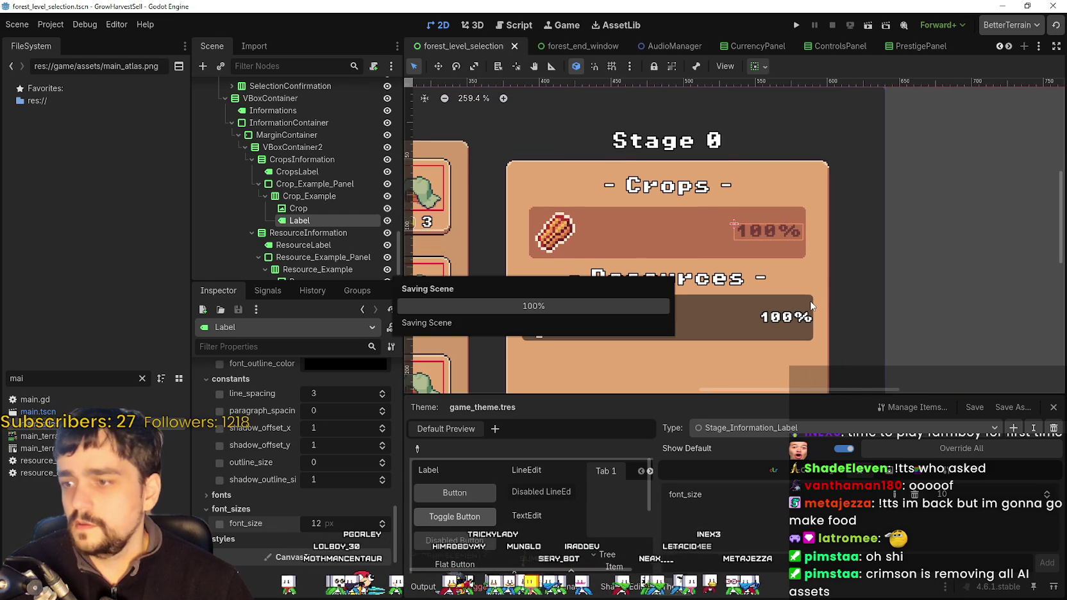
scroll(307, 210, down, 2)
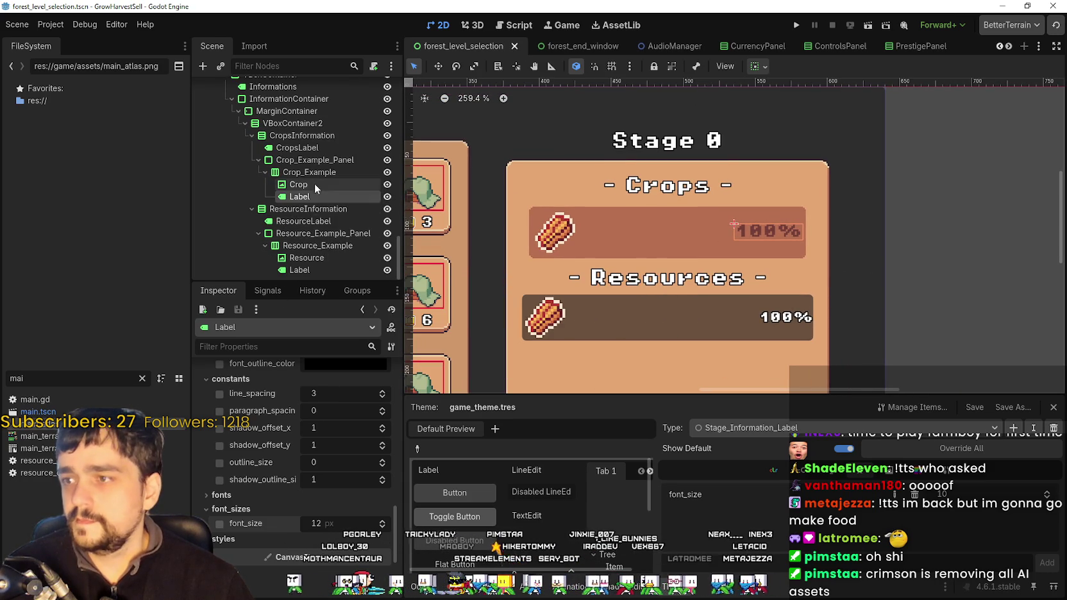
- Apply Stage_Information_Label to the Resources 100% label, revert its outline_size, and save
click(311, 268)
scroll(354, 488, down, 5)
scroll(346, 475, down, 1)
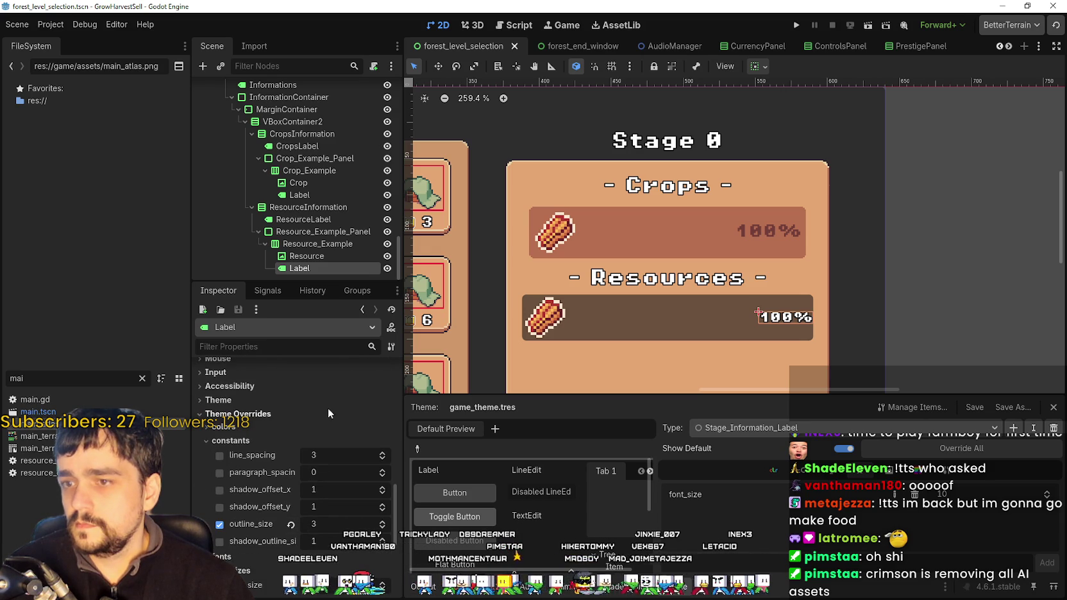
scroll(282, 416, down, 1)
click(268, 401)
click(340, 429)
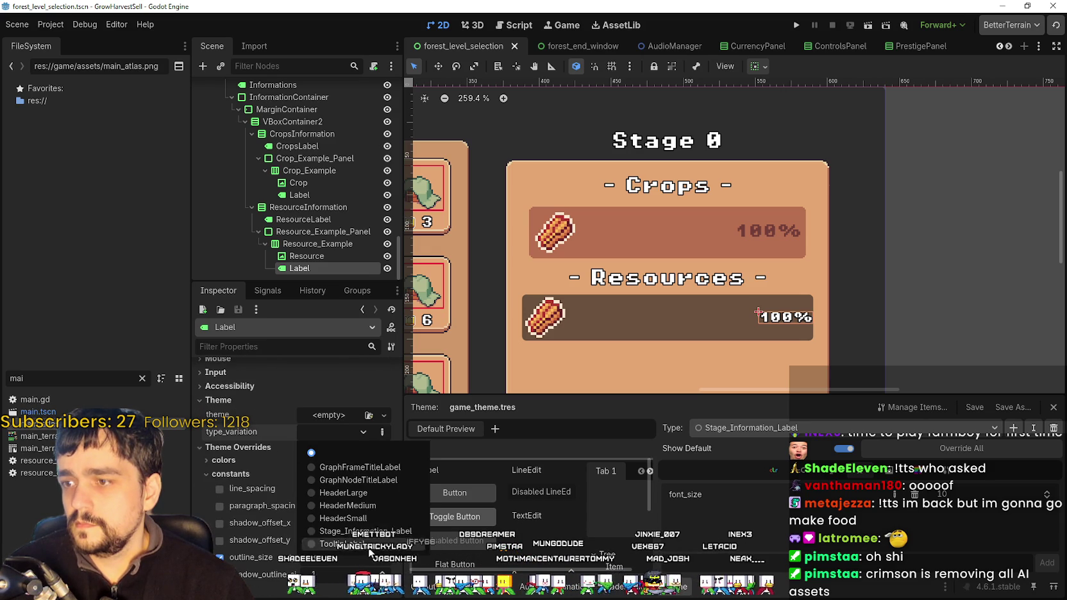
click(347, 484)
scroll(342, 413, down, 2)
scroll(743, 302, up, 2)
scroll(743, 302, down, 1)
scroll(342, 517, down, 1)
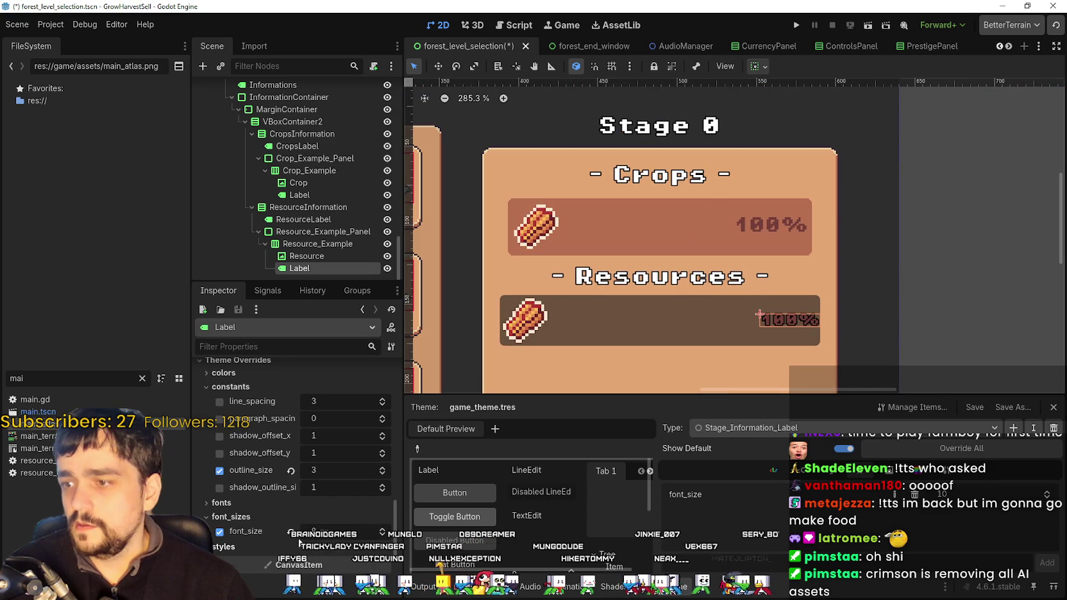
click(291, 470)
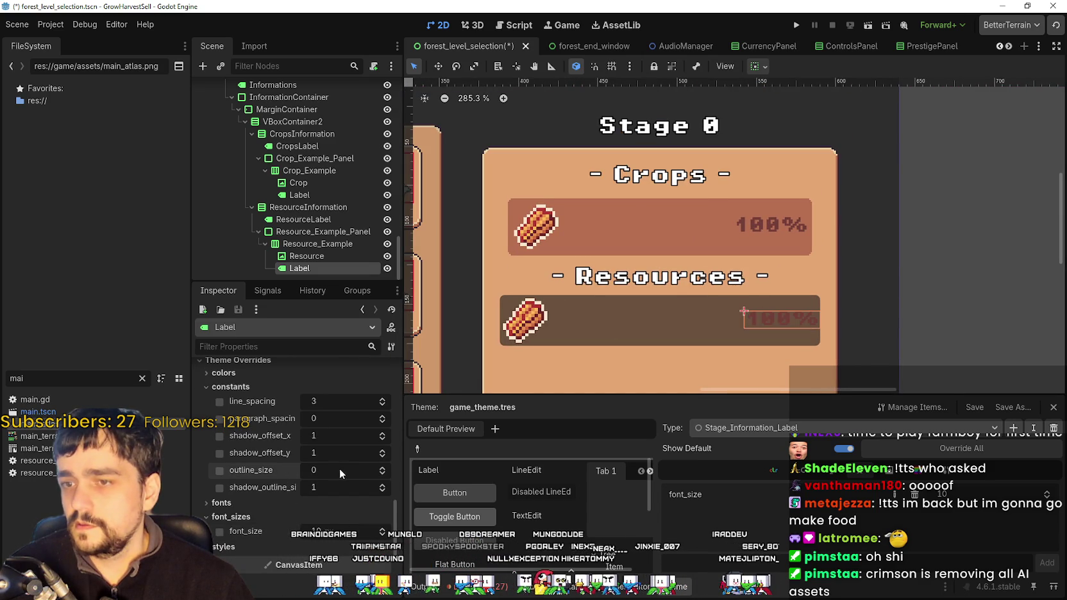
scroll(321, 462, up, 2)
click(246, 444)
key(ctrl+s)
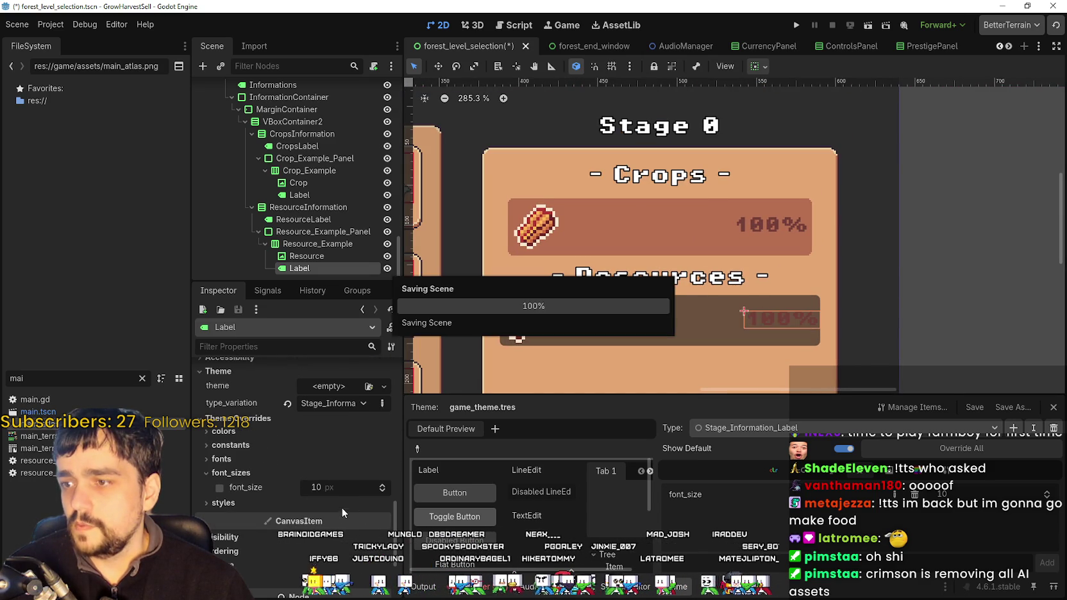
- Give Resource_Example_Panel the Stage_Information_Panel variation, save, and run the game
click(309, 231)
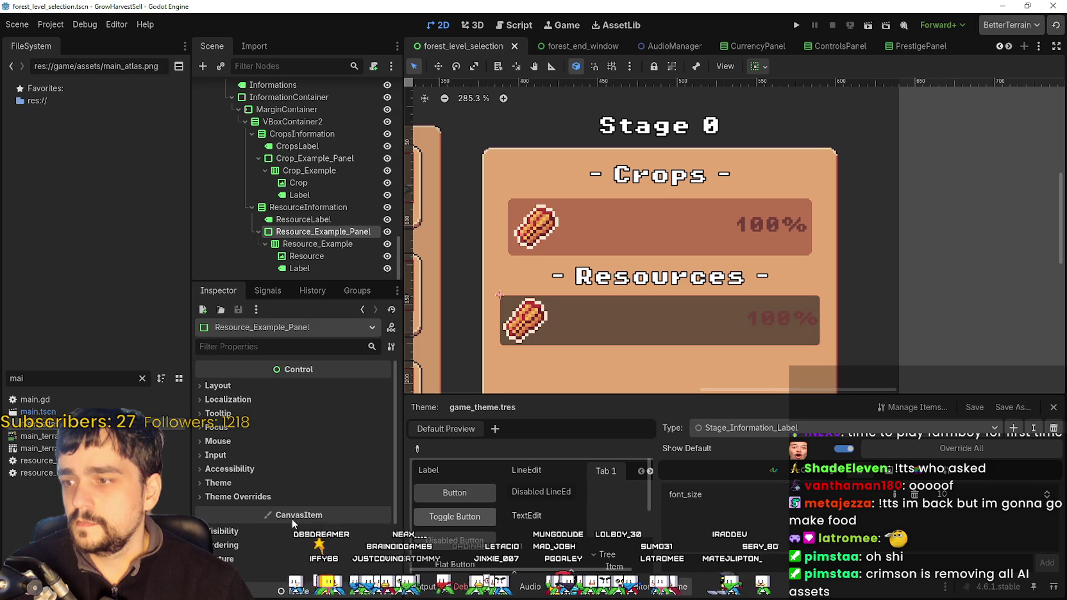
click(274, 480)
click(369, 558)
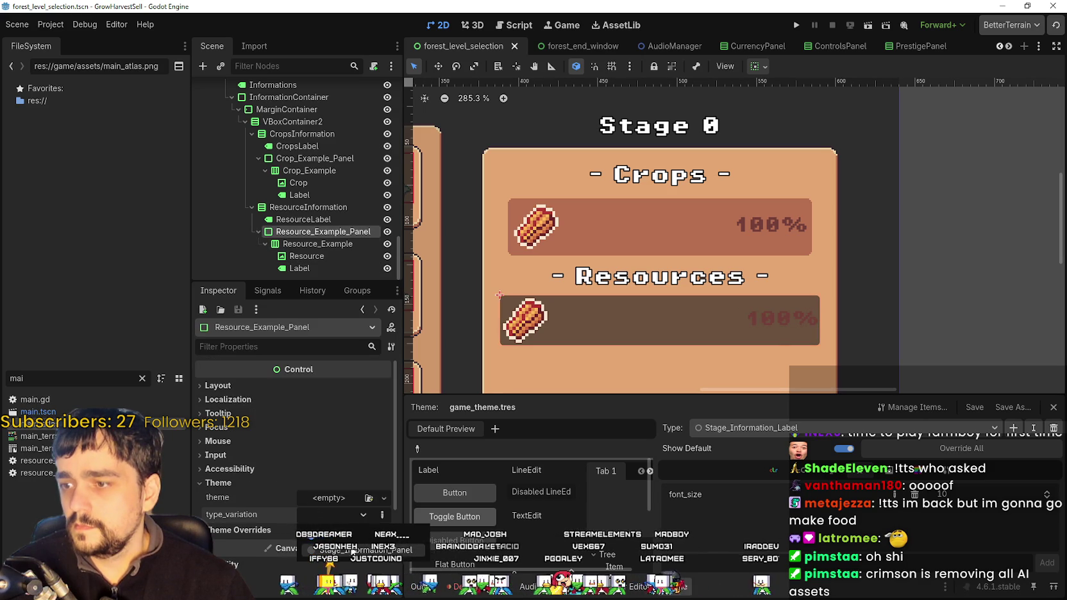
drag(710, 336, 715, 233)
scroll(709, 292, down, 5)
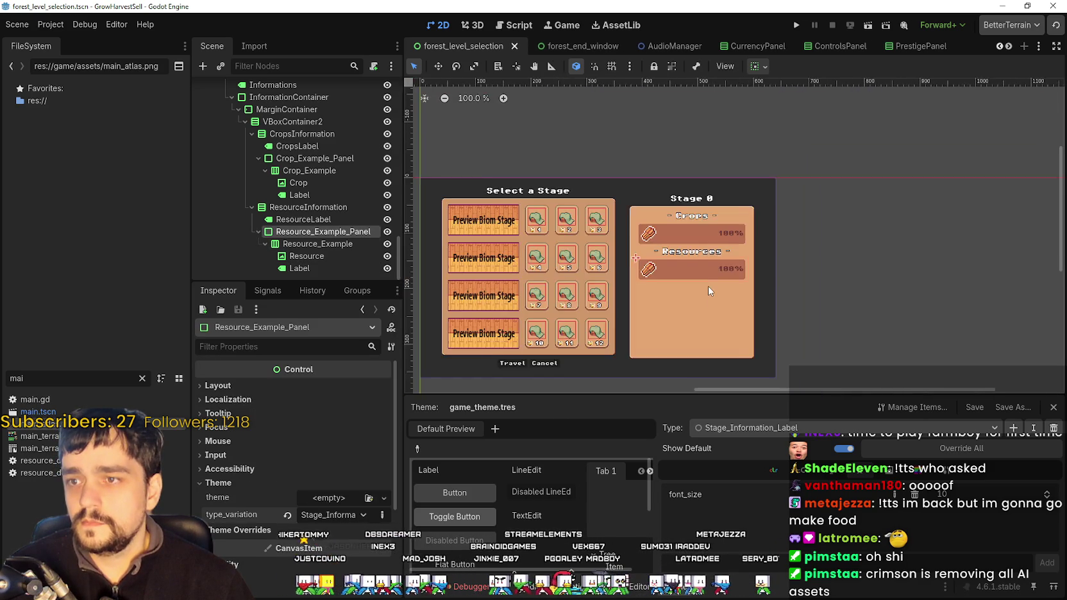
key(ctrl+s)
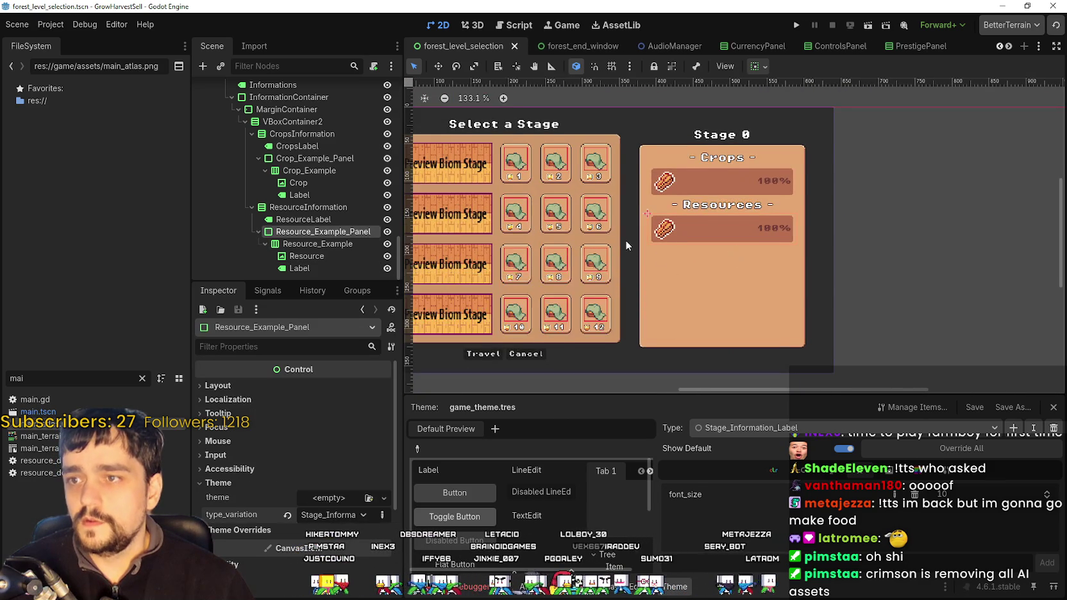
drag(631, 245, 690, 239)
click(797, 25)
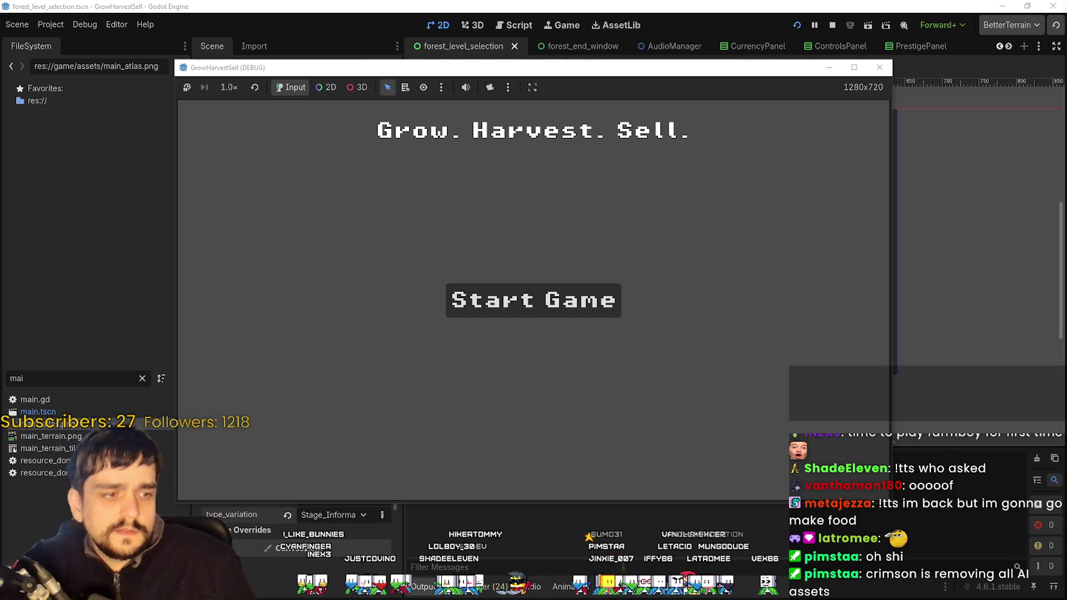
- Start a new game from the 'Grow. Harvest. Sell.' title screen's Start Game button
click(583, 292)
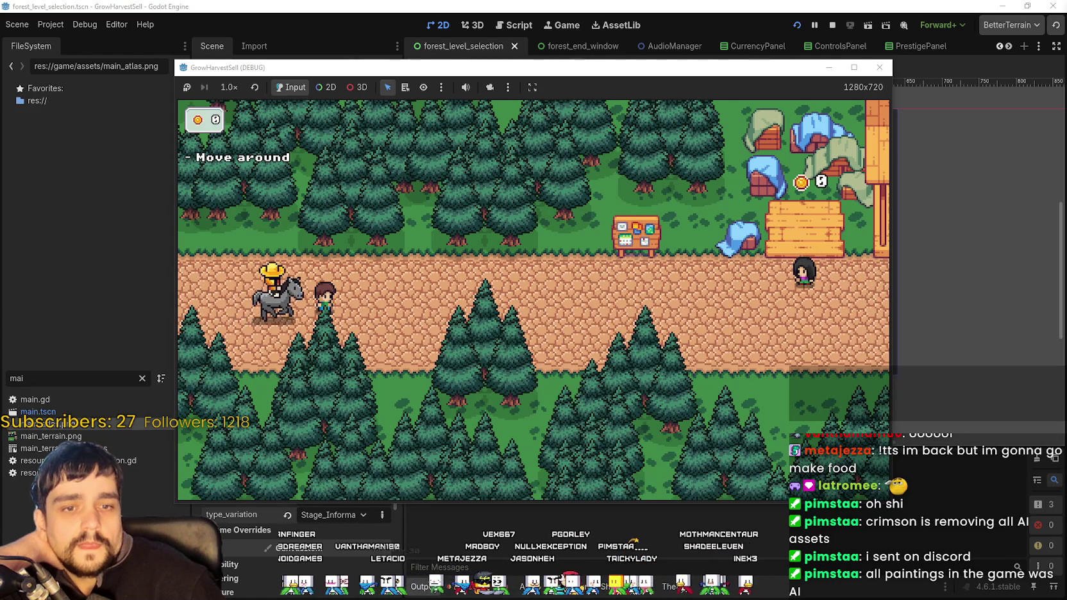
- In the maximized game, visit the Skill Board's Prestige tree, open Select a Stage, then restore the window
click(853, 68)
key(a)
key(e)
key(Escape)
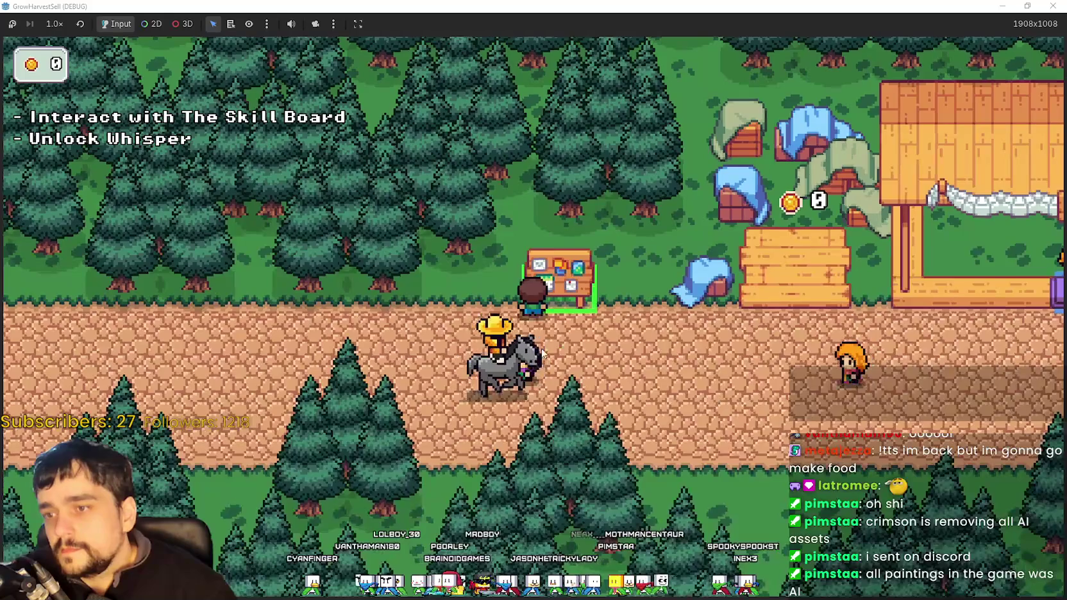
key(e)
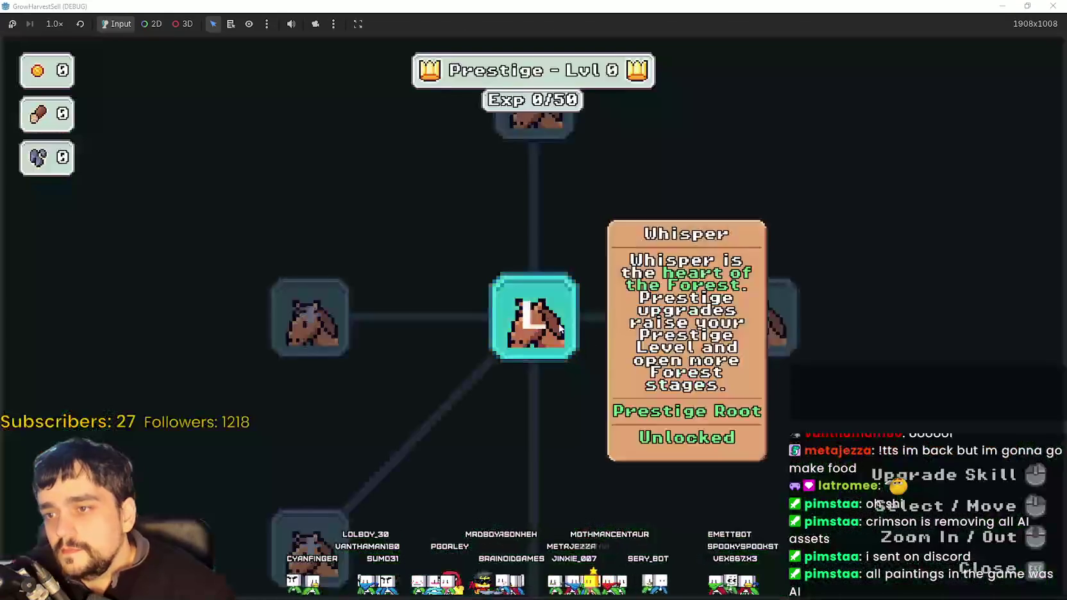
key(Escape)
key(d)
key(e)
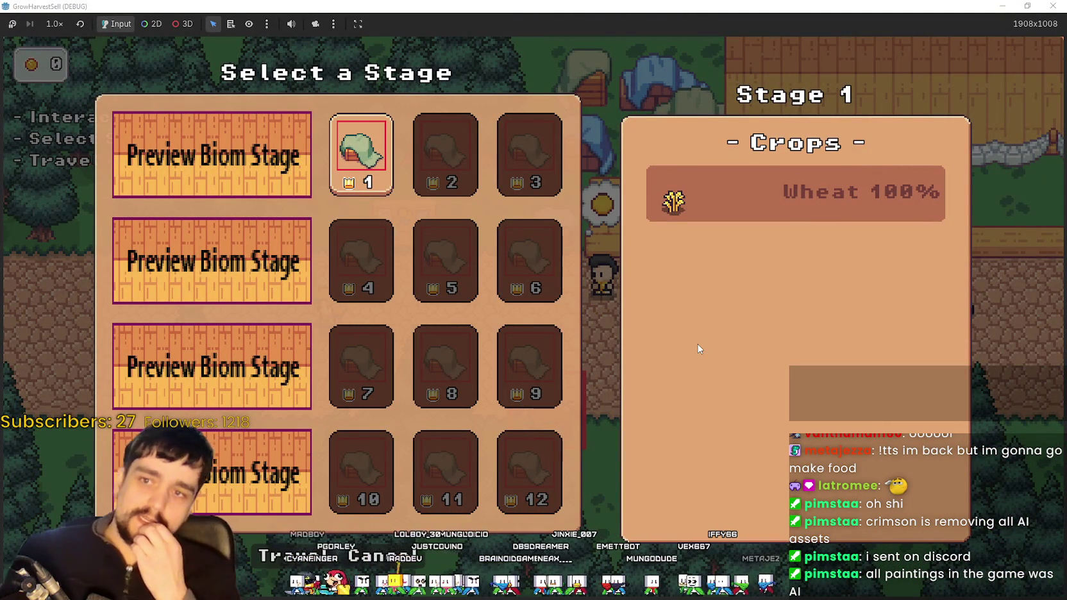
mouse_move(534, 6)
mouse_down()
mouse_move(400, 64)
mouse_move(436, 73)
mouse_up()
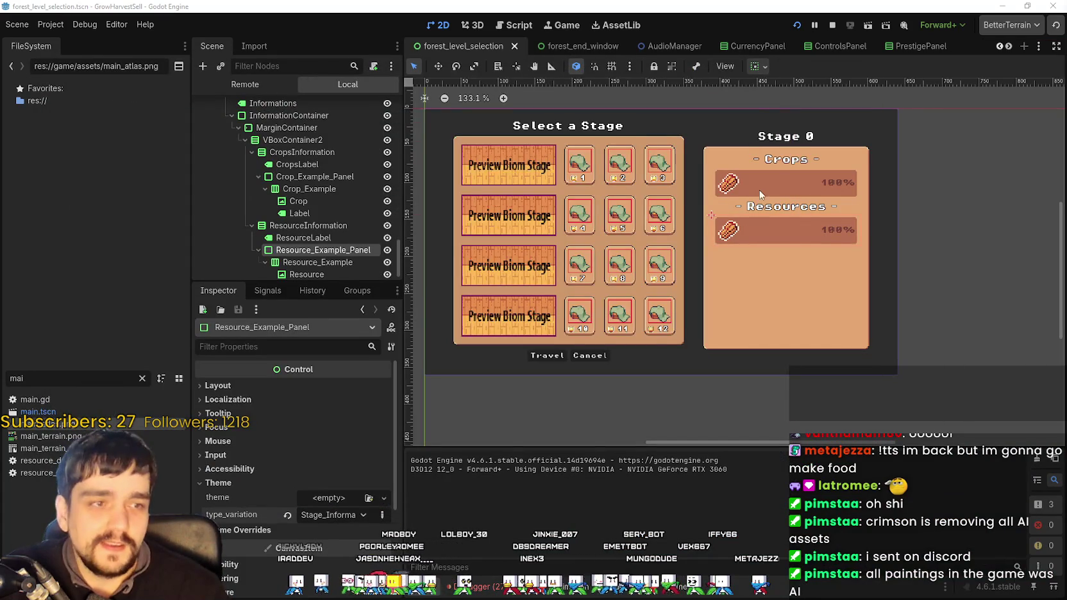
- Select the Crops 100% label, drop the theme font size from 10 to 9, and rerun the game
scroll(759, 190, up, 2)
click(850, 181)
scroll(346, 511, down, 10)
scroll(346, 510, up, 2)
click(1047, 499)
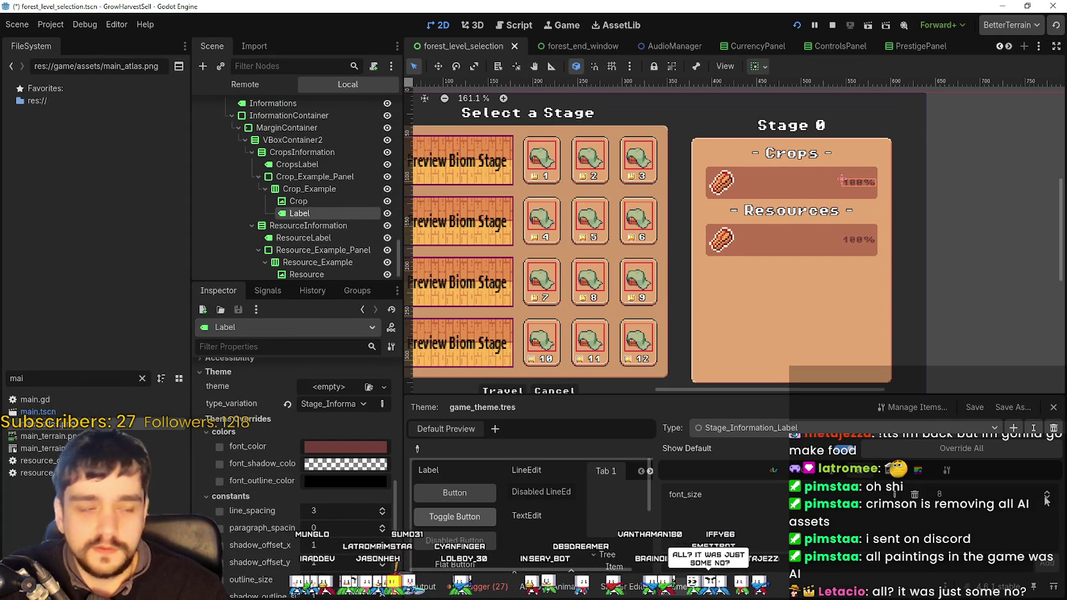
key(F6)
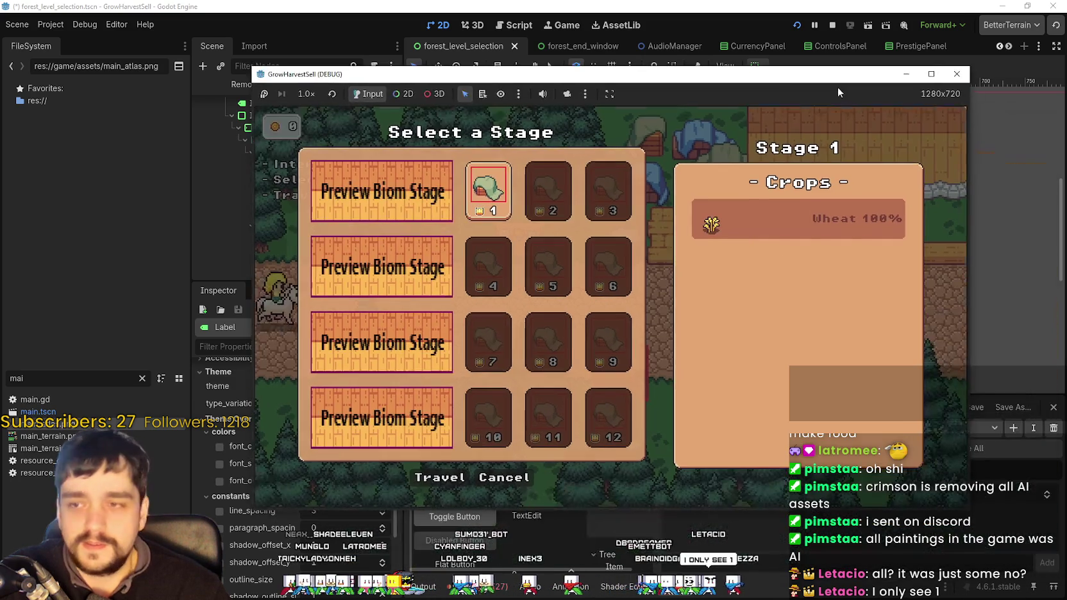
click(932, 75)
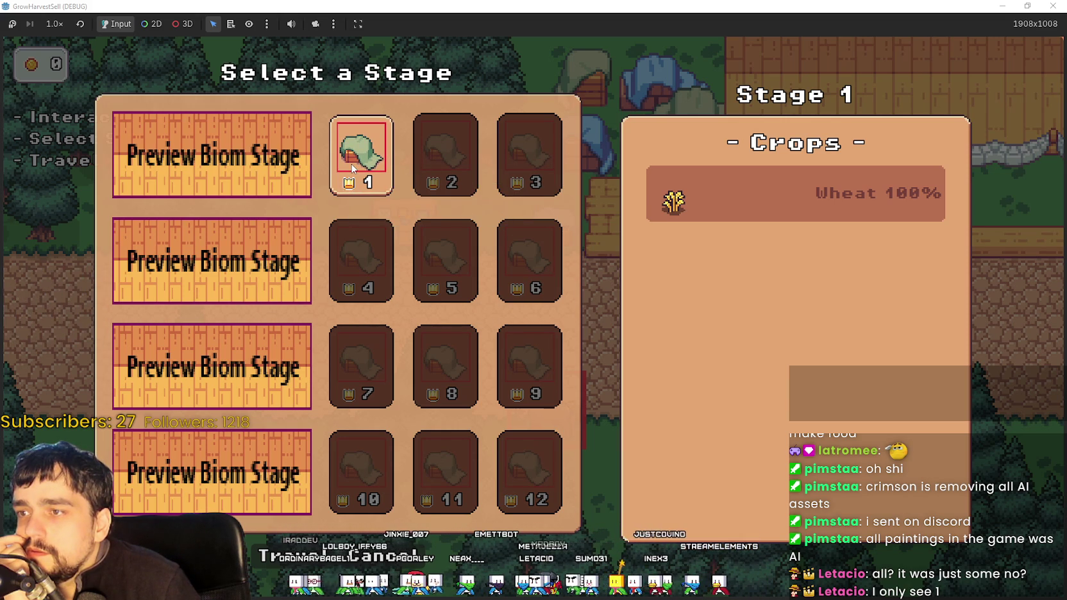
double_click(469, 5)
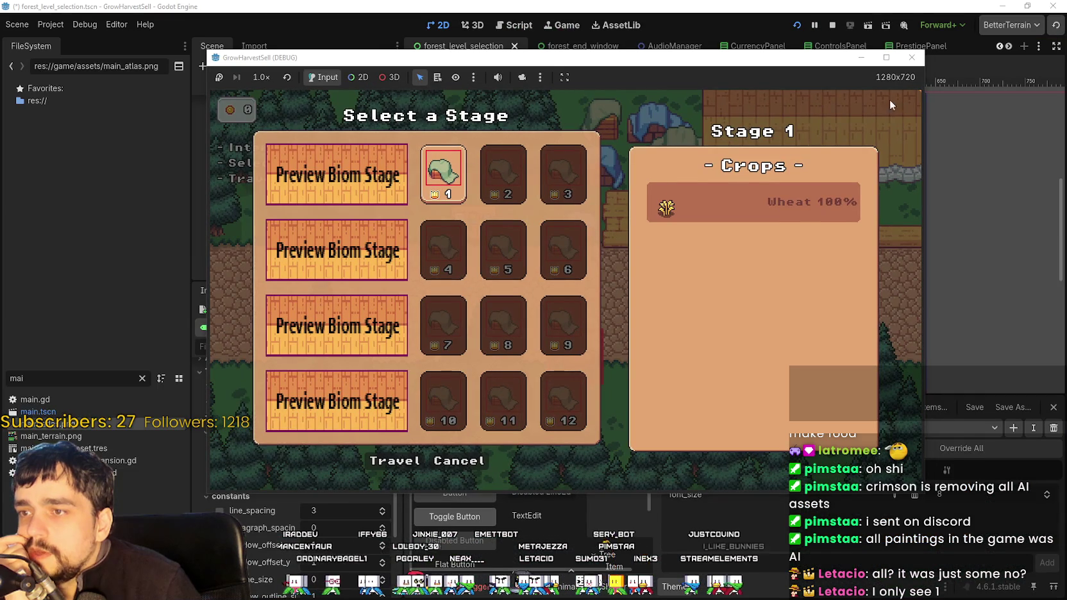
click(885, 57)
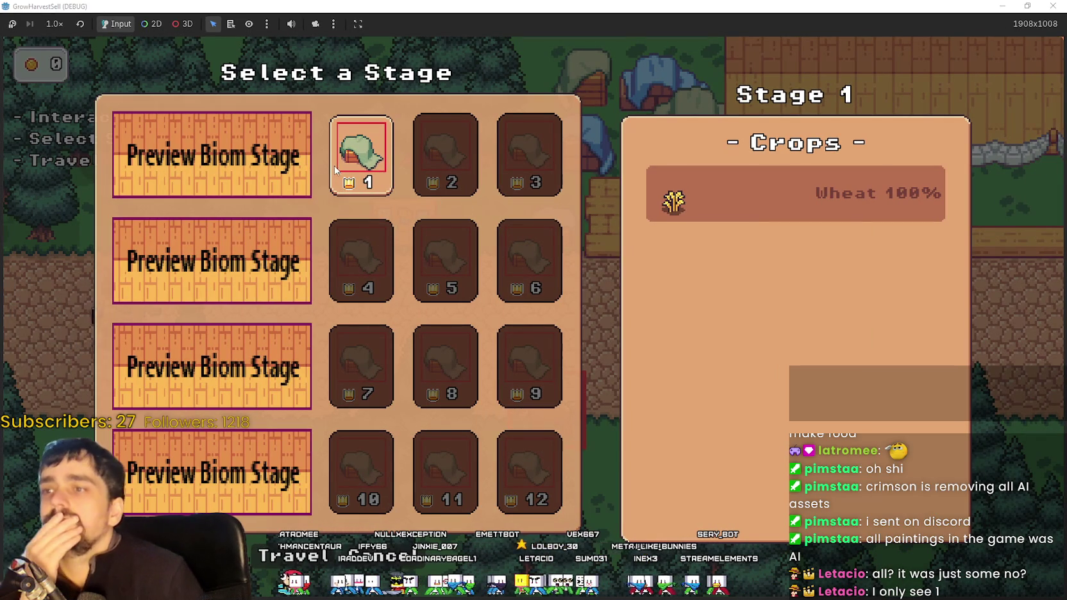
click(378, 152)
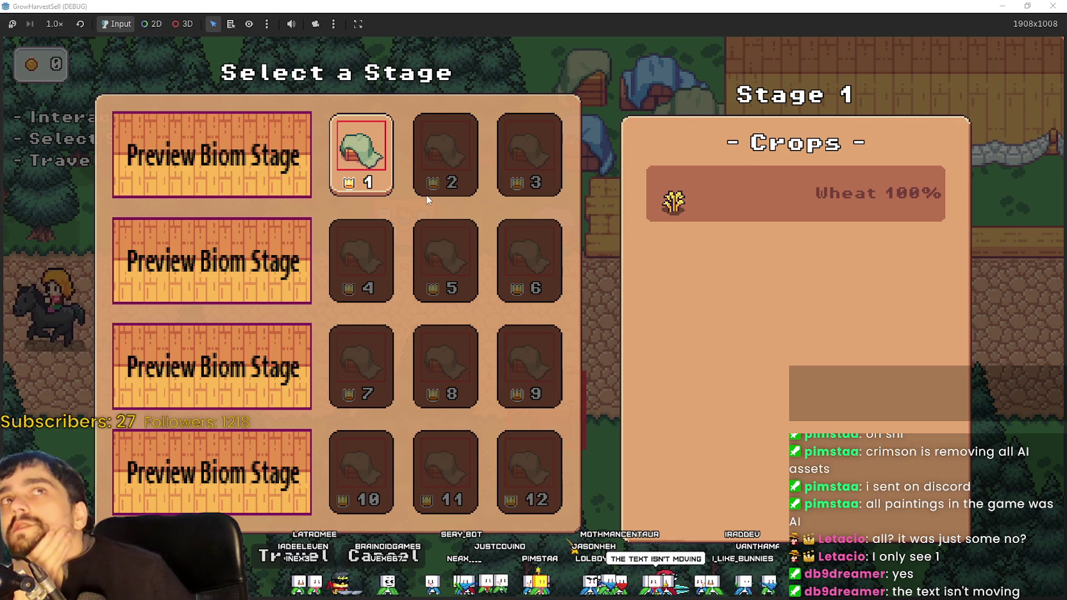
click(422, 168)
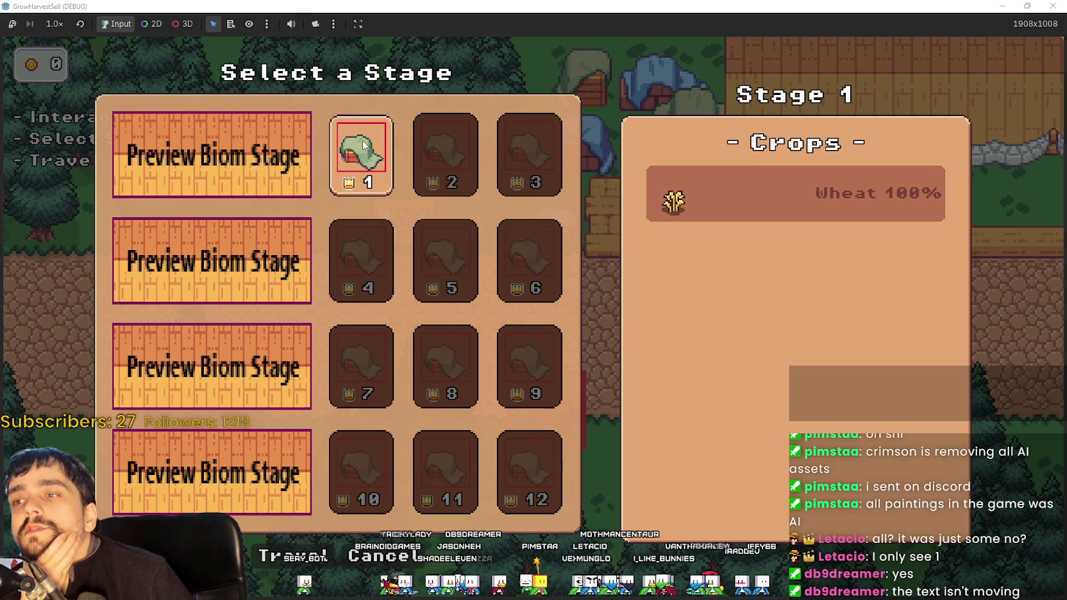
- Test the Stage 1 and locked Stage 3 card feedback, then window the game and close it with F8
click(362, 140)
click(525, 152)
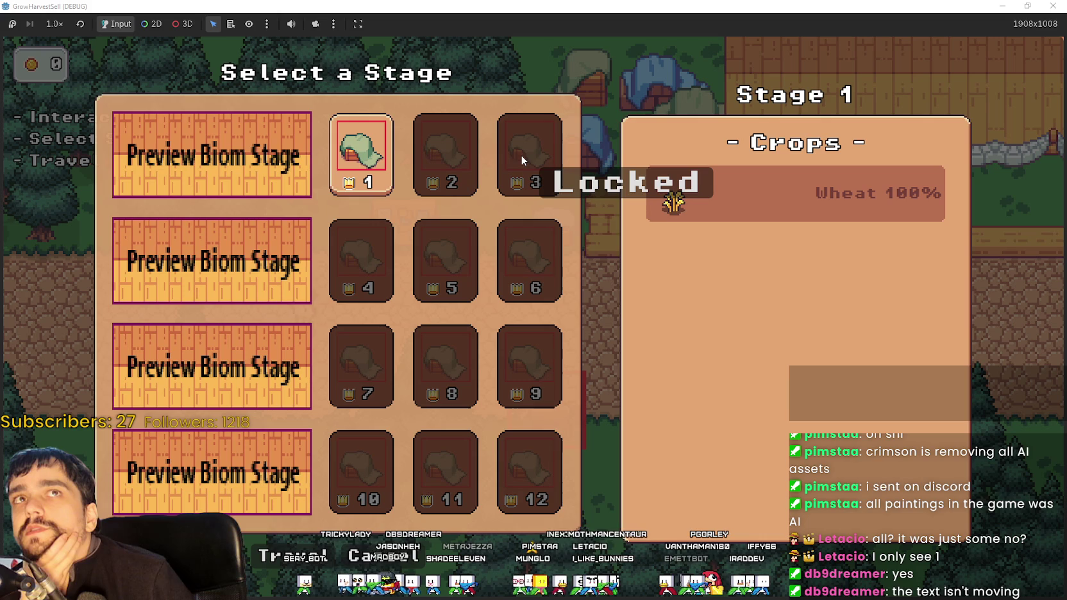
click(370, 139)
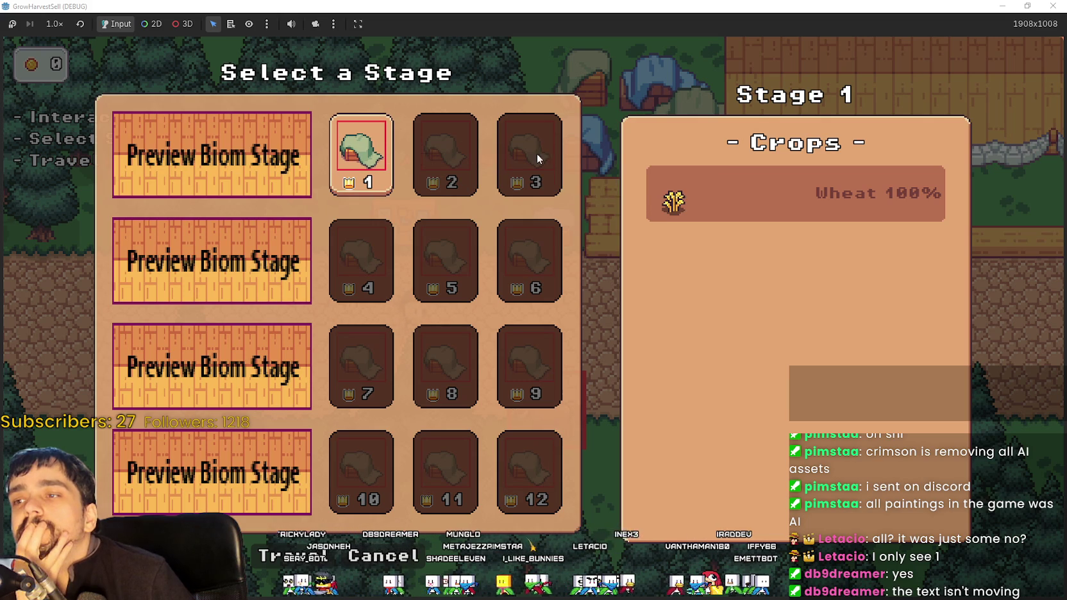
click(385, 141)
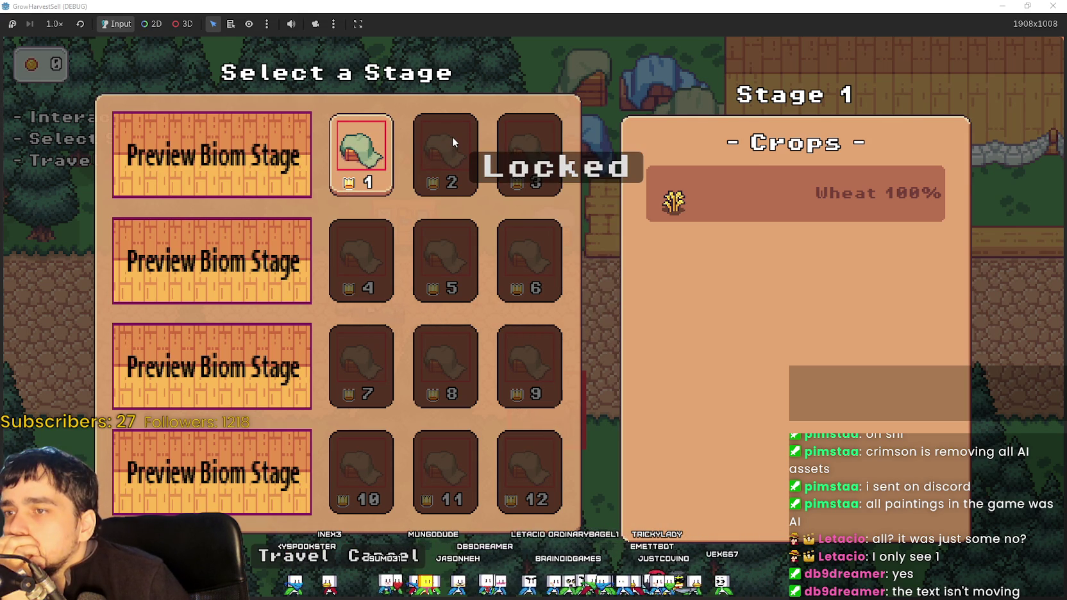
key(super+Down)
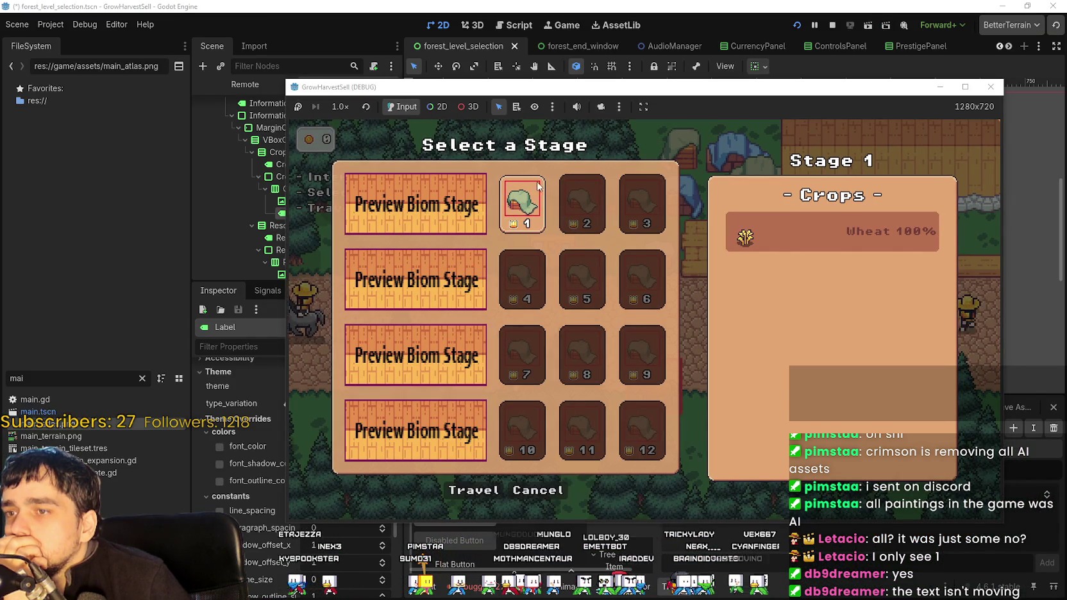
key(F8)
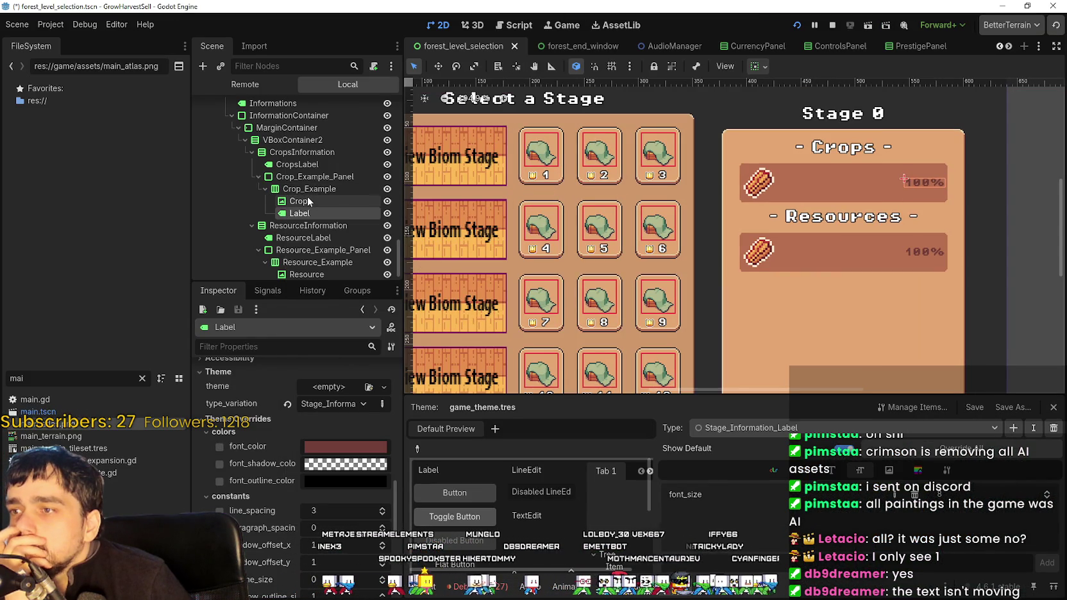
- Stop the running game and zoom the 2D view onto the first stage card's crown-and-number row
click(833, 25)
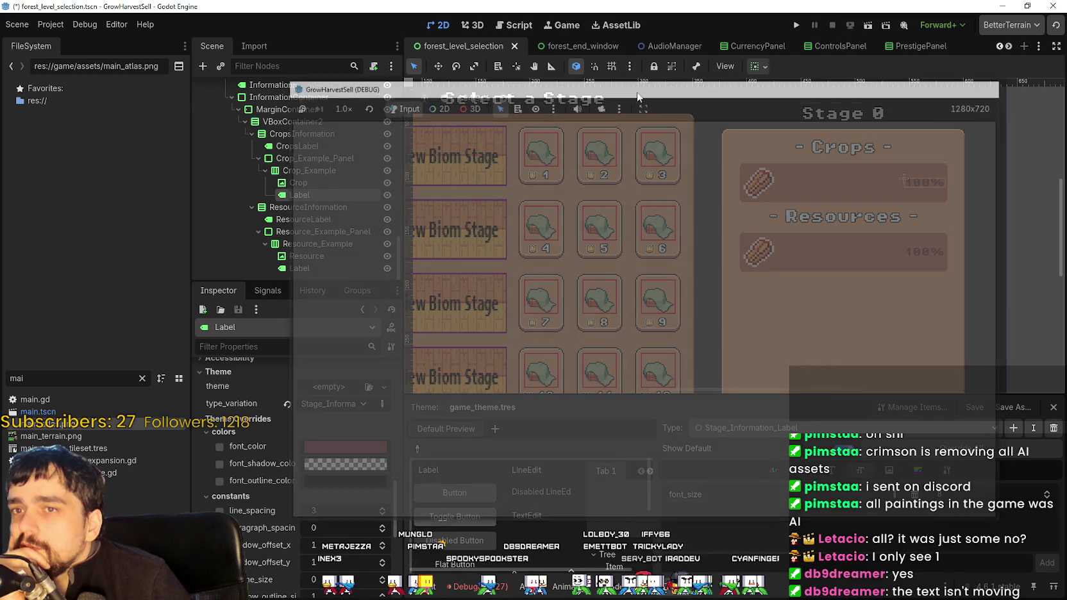
click(538, 170)
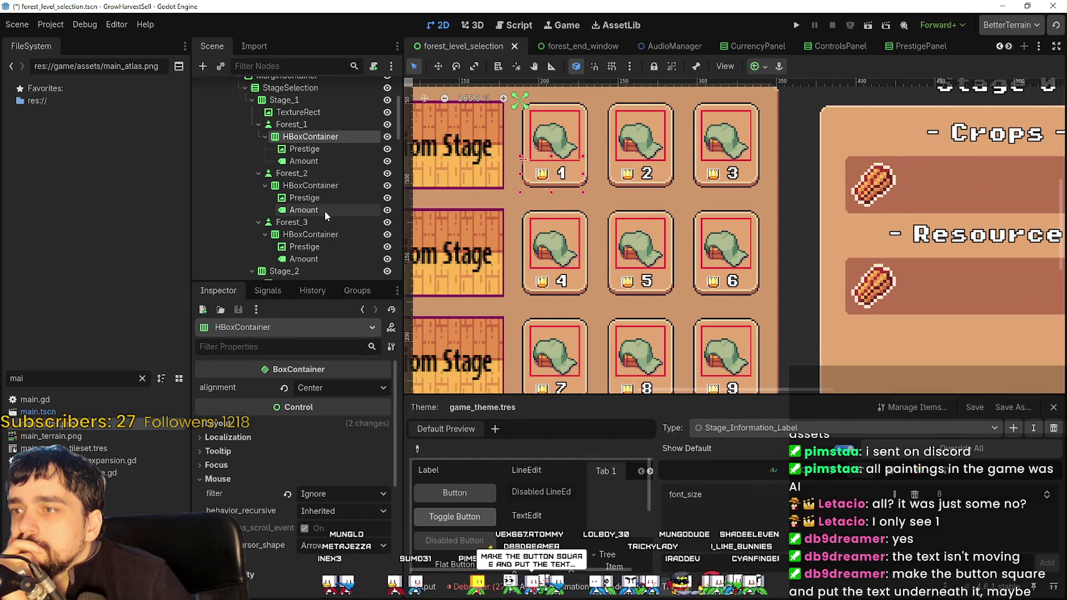
scroll(577, 135, up, 5)
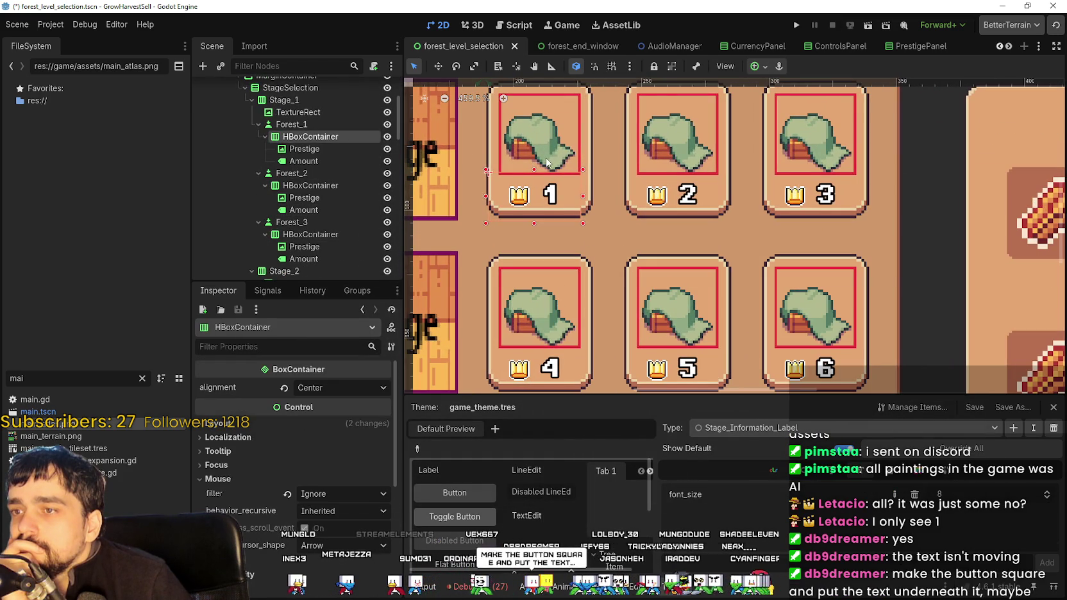
drag(546, 163, 595, 231)
scroll(598, 229, up, 3)
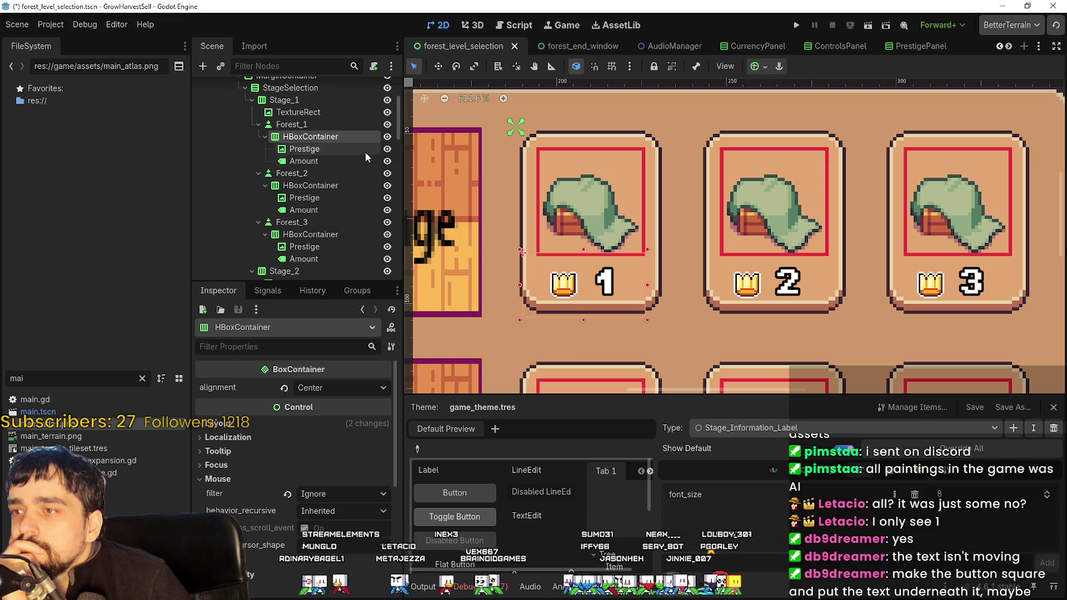
scroll(347, 151, up, 1)
- Select Forest_1's HBoxContainer and inspect its Prestige crown and Amount label
click(331, 149)
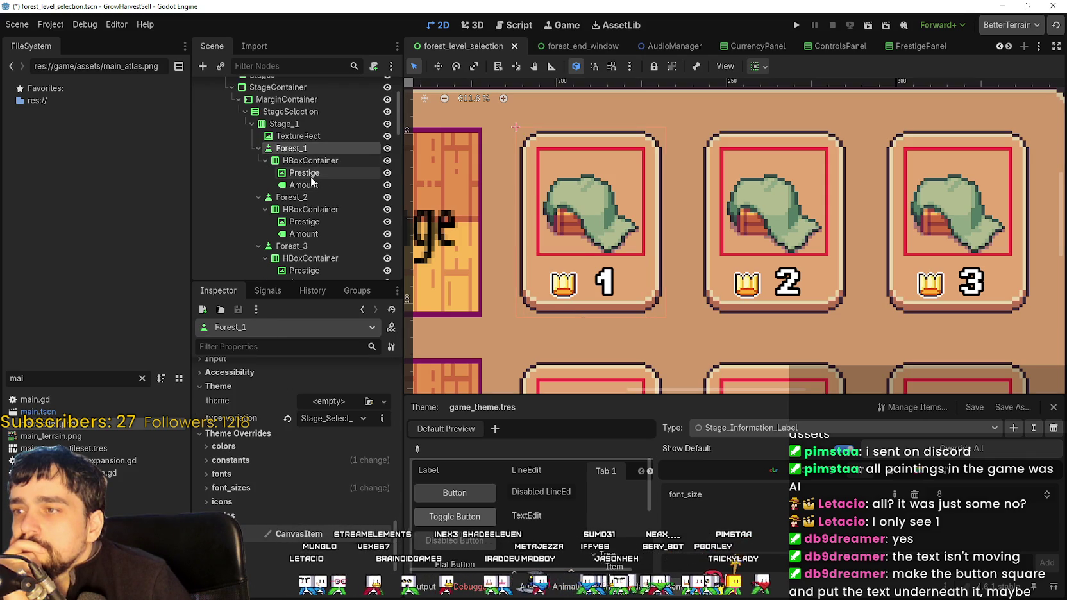
click(316, 162)
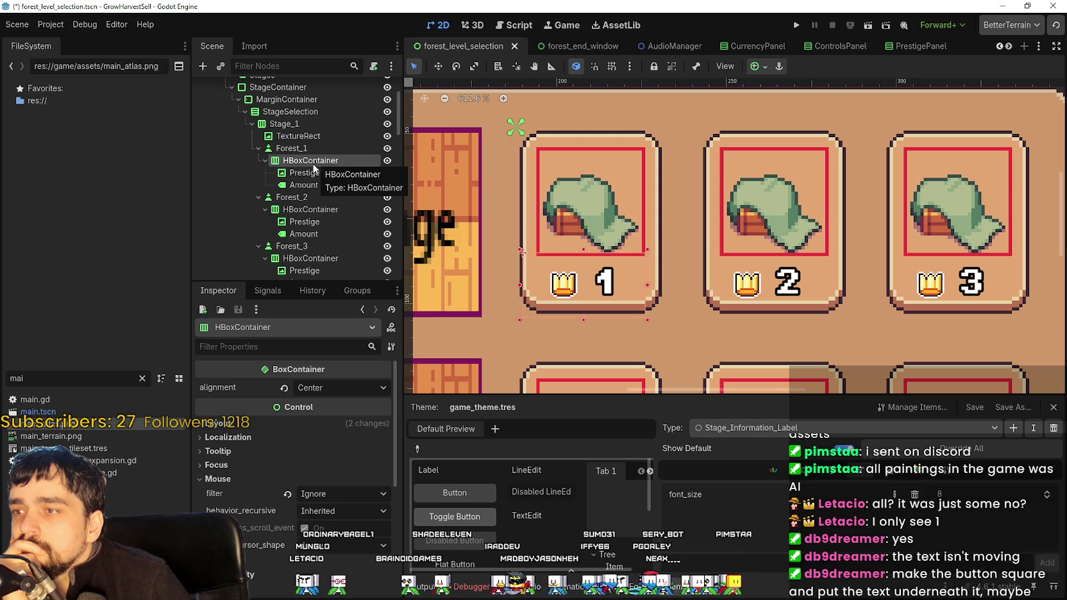
click(311, 172)
click(317, 189)
click(315, 175)
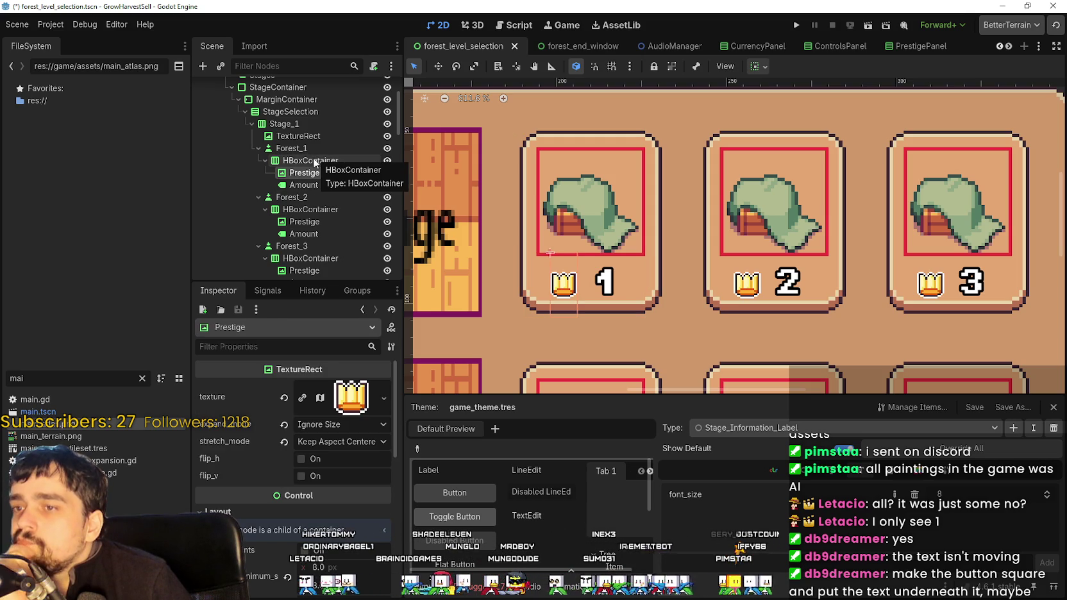
click(307, 161)
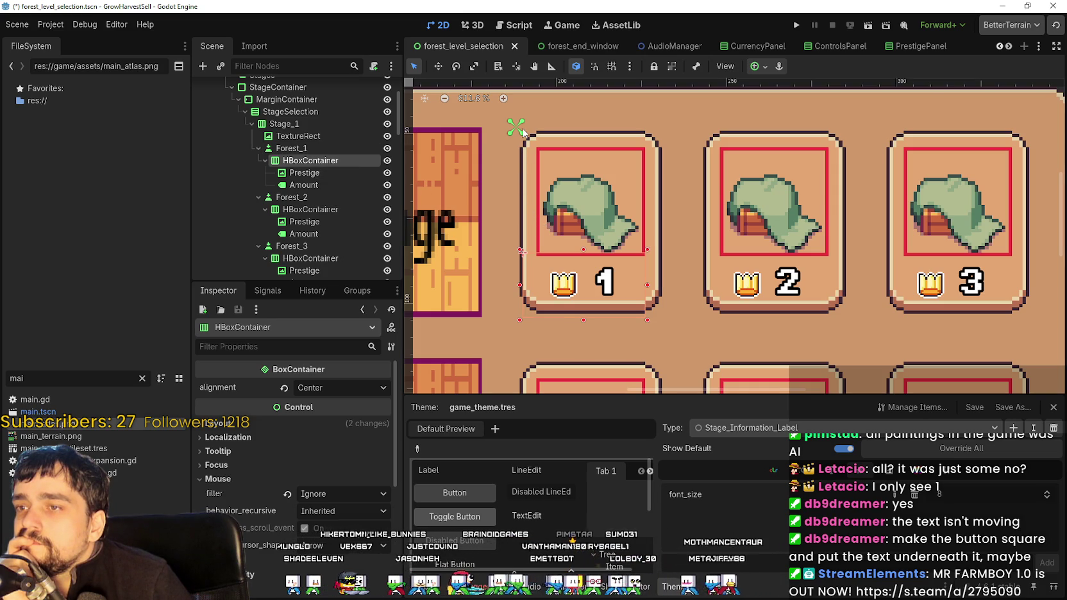
- Select Forest_1's crown-and-number row and pull its bottom edge up
scroll(513, 127, up, 2)
click(323, 150)
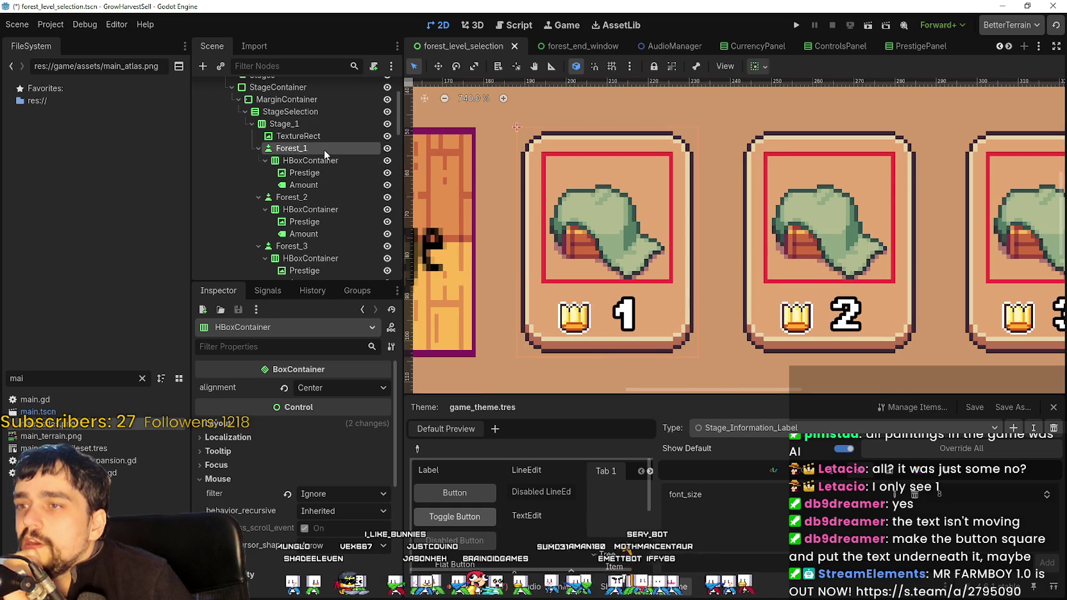
click(319, 160)
scroll(437, 140, up, 1)
scroll(437, 140, down, 1)
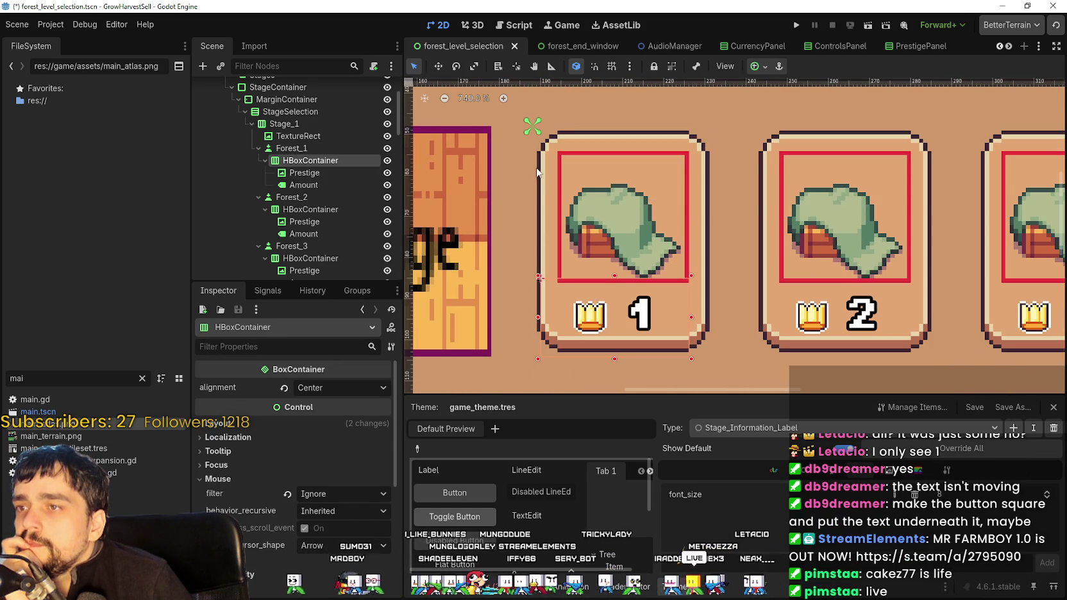
scroll(602, 338, up, 2)
scroll(601, 320, up, 1)
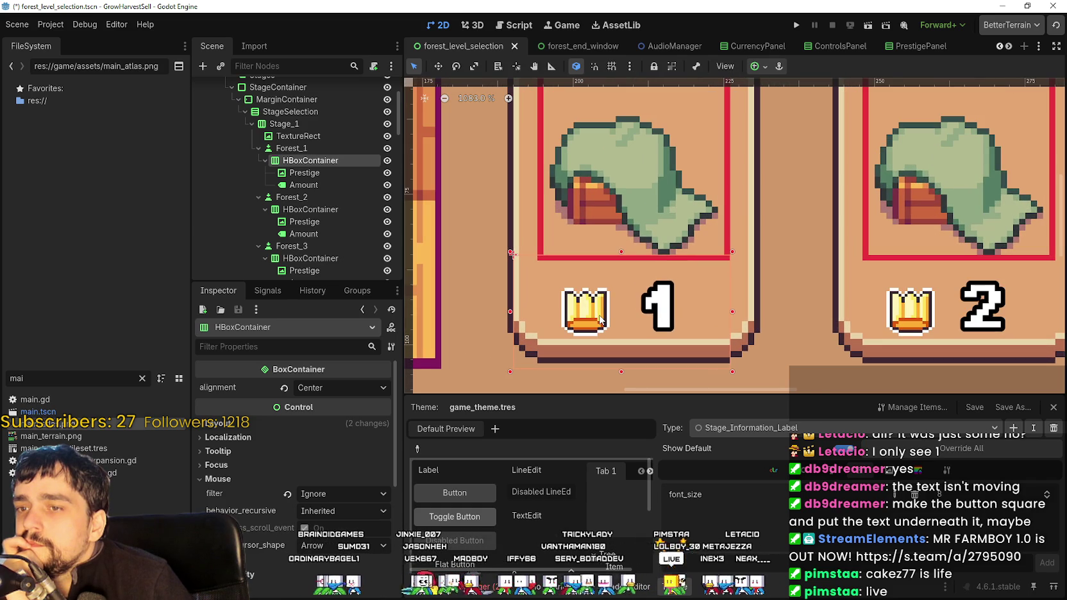
scroll(608, 345, down, 1)
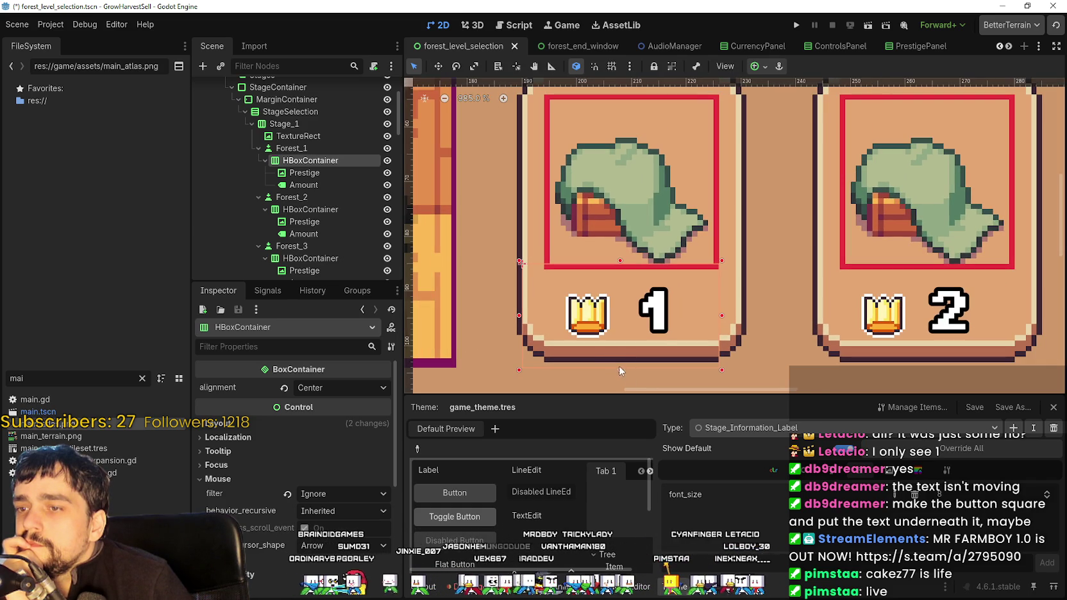
drag(618, 369, 628, 297)
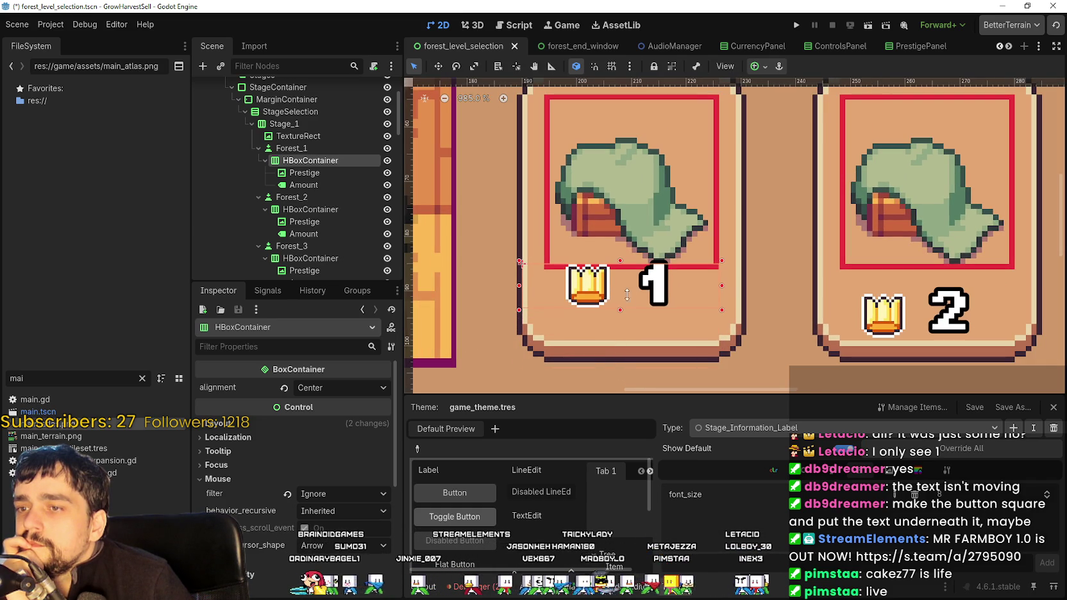
- Widen the row to the right and left, move it down 8 px, and save the scene
scroll(613, 296, down, 4)
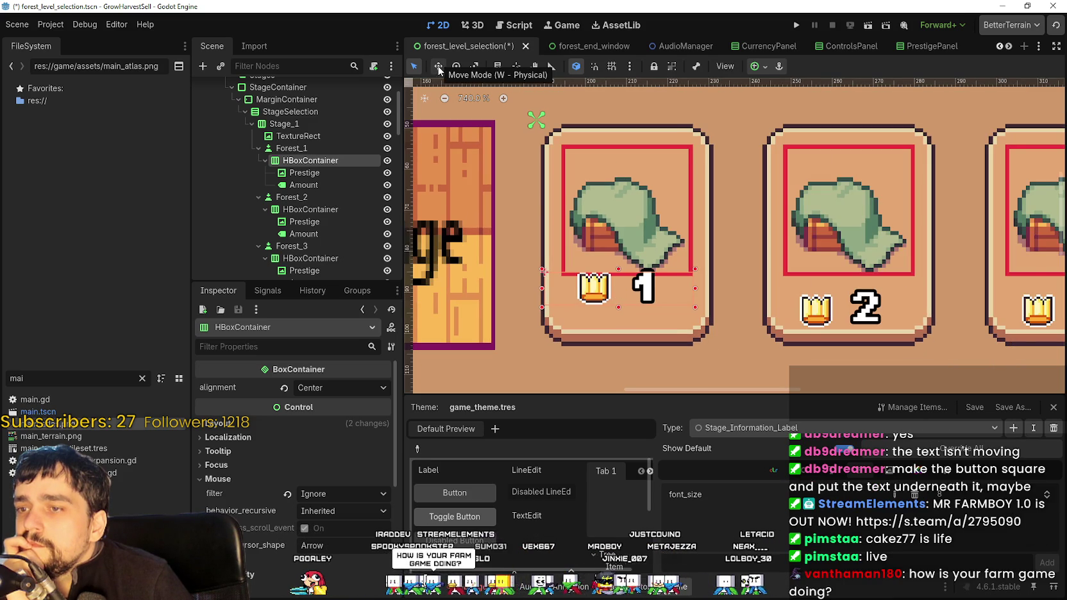
scroll(666, 300, up, 4)
drag(704, 285, 731, 284)
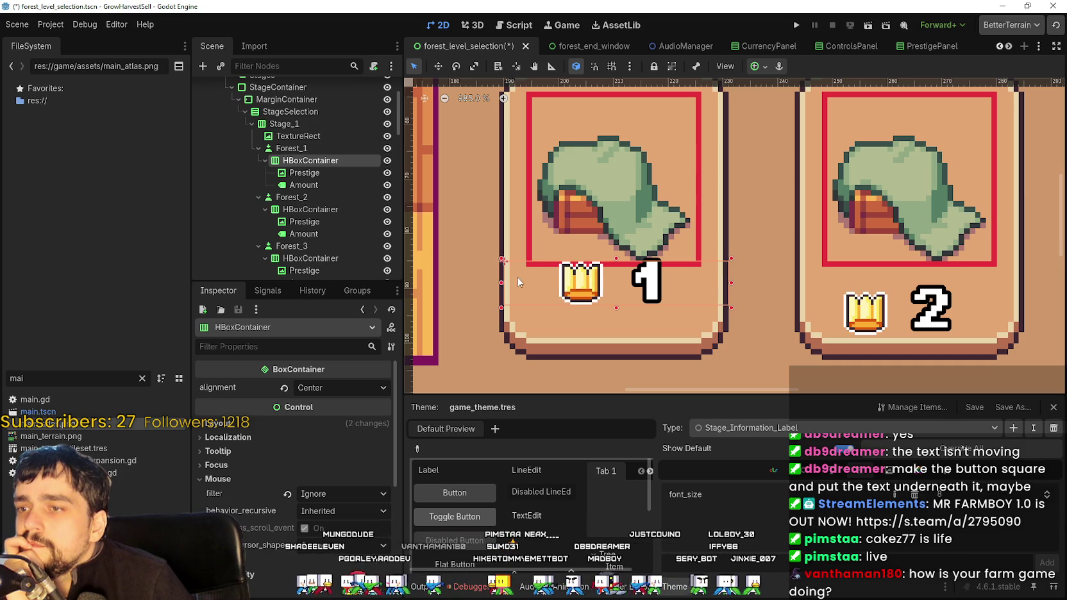
drag(501, 283, 496, 282)
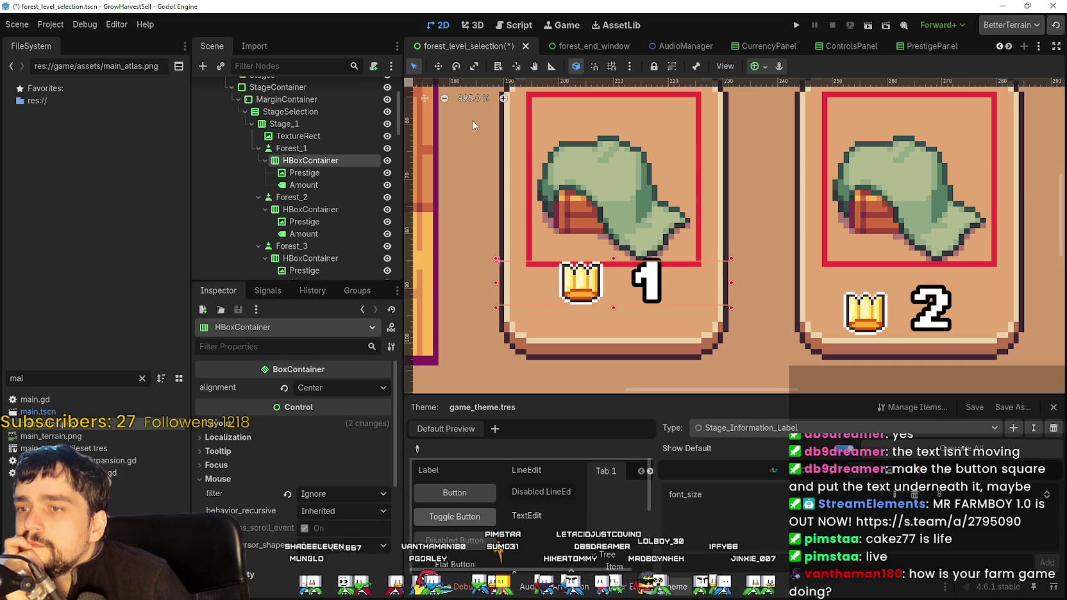
mouse_move(584, 261)
mouse_down()
mouse_move(611, 332)
mouse_move(608, 296)
mouse_up()
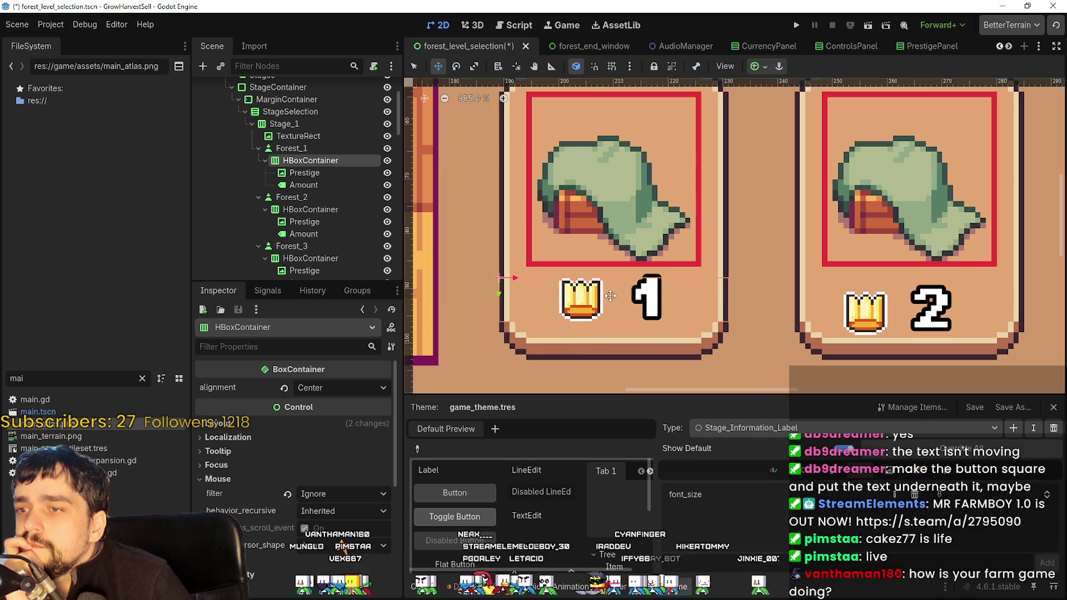
scroll(610, 296, down, 3)
key(ctrl+s)
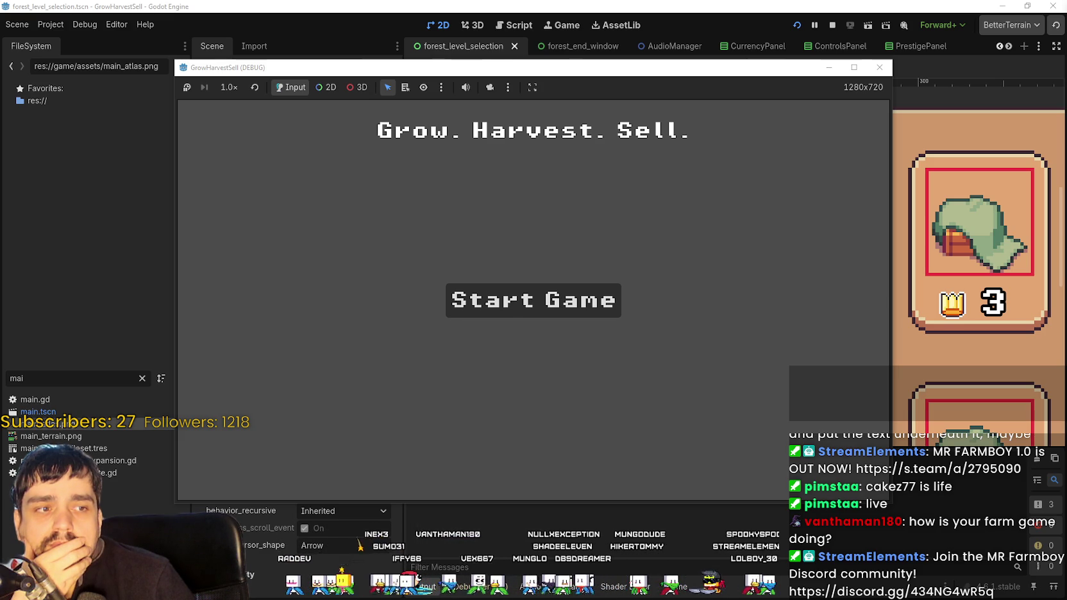
- Start the game, maximize its window, and walk the player past the Skill Board toward the horse
click(609, 300)
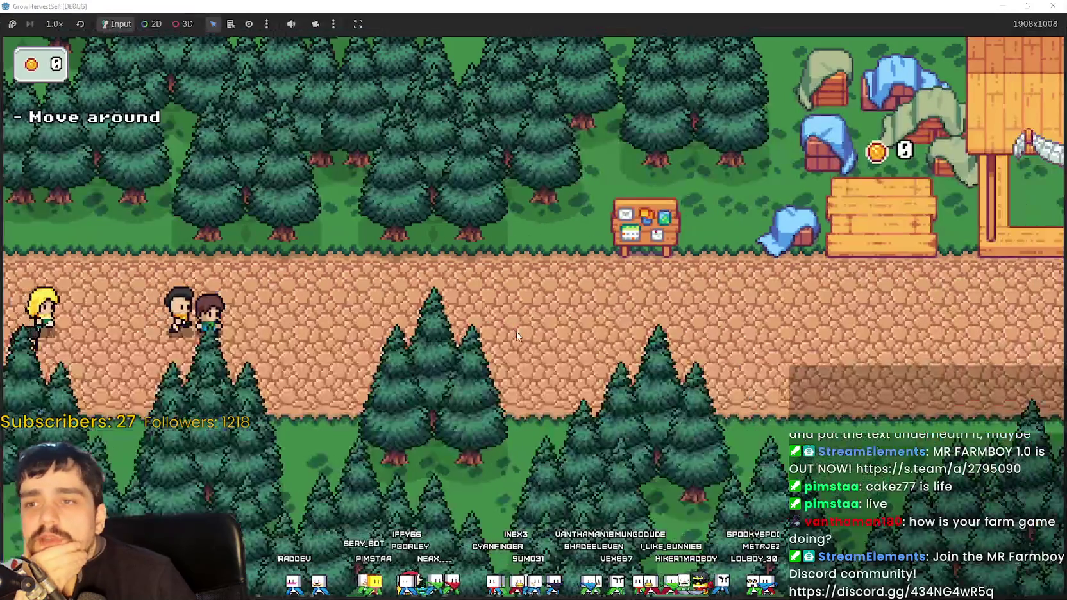
click(853, 68)
key(d)
key(w)
key(e)
key(e)
key(Escape)
key(s)
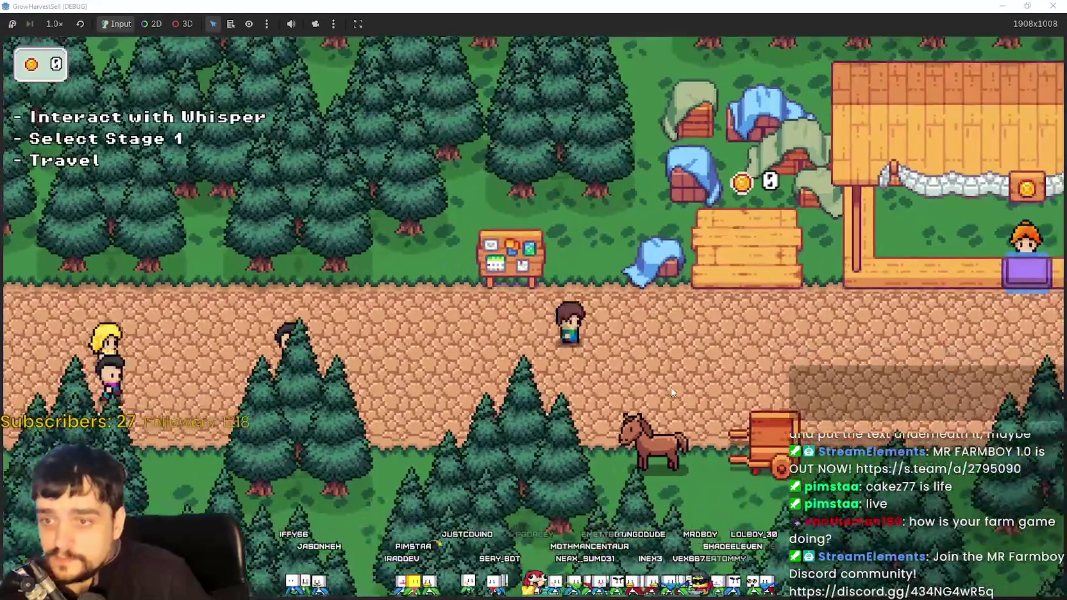
key(e)
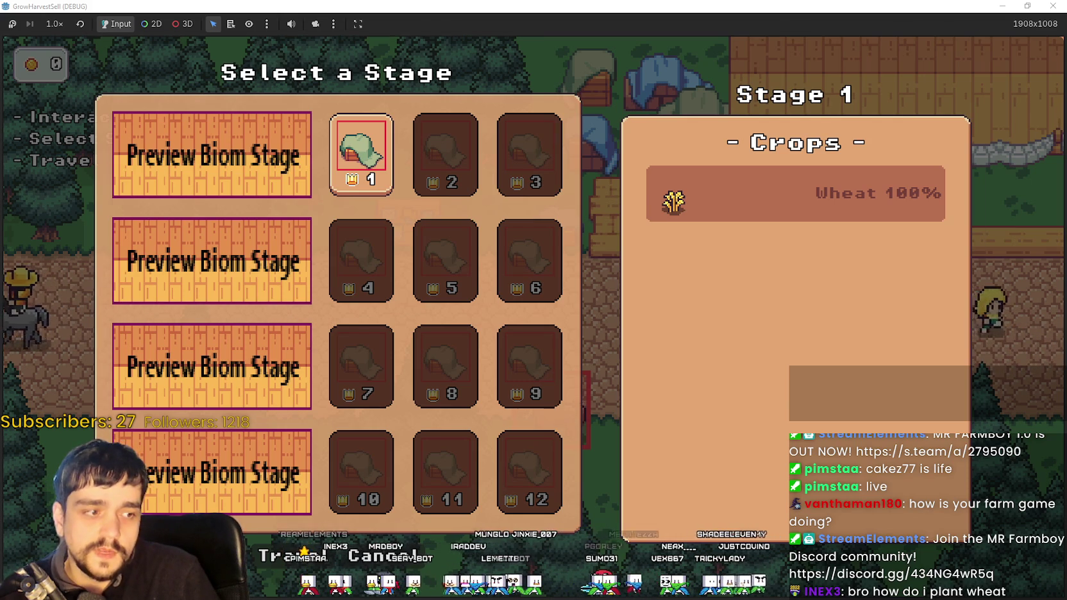
key(alt+Tab)
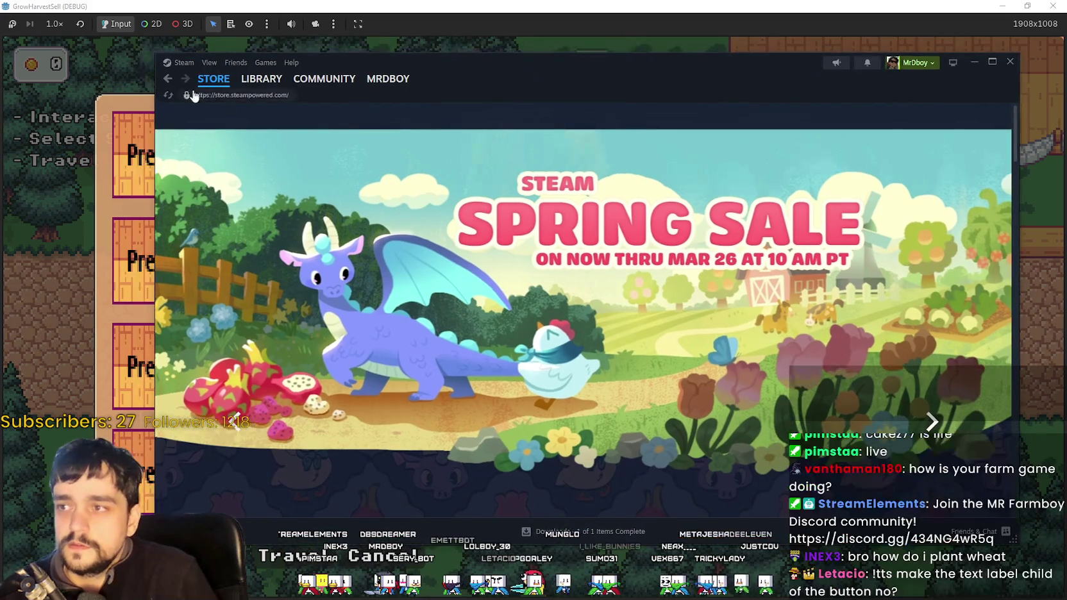
- Go back to the MR FARMBOY store page in Steam, then switch away to the game
click(169, 79)
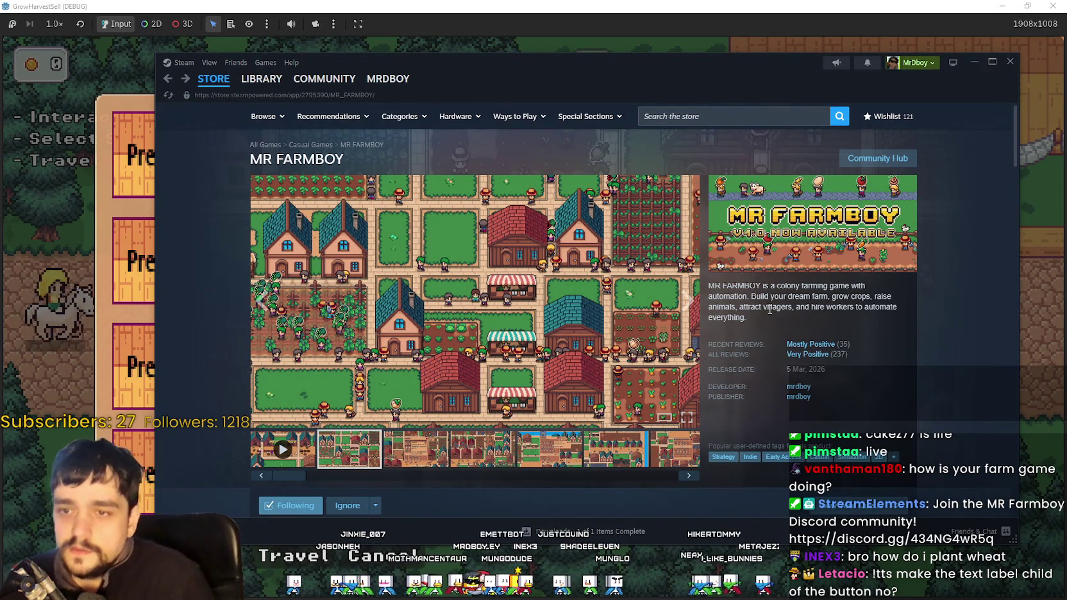
key(alt+Tab)
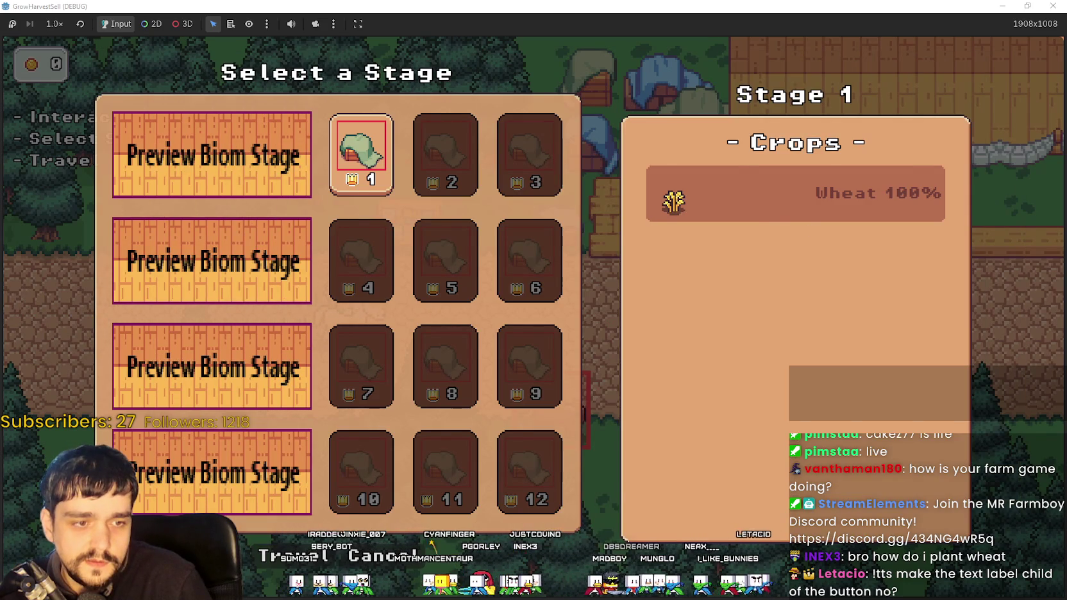
- Back in the editor, inspect Forest_1's Prestige crown, button and HBoxContainer row, then pick the Select tool
key(alt+Tab)
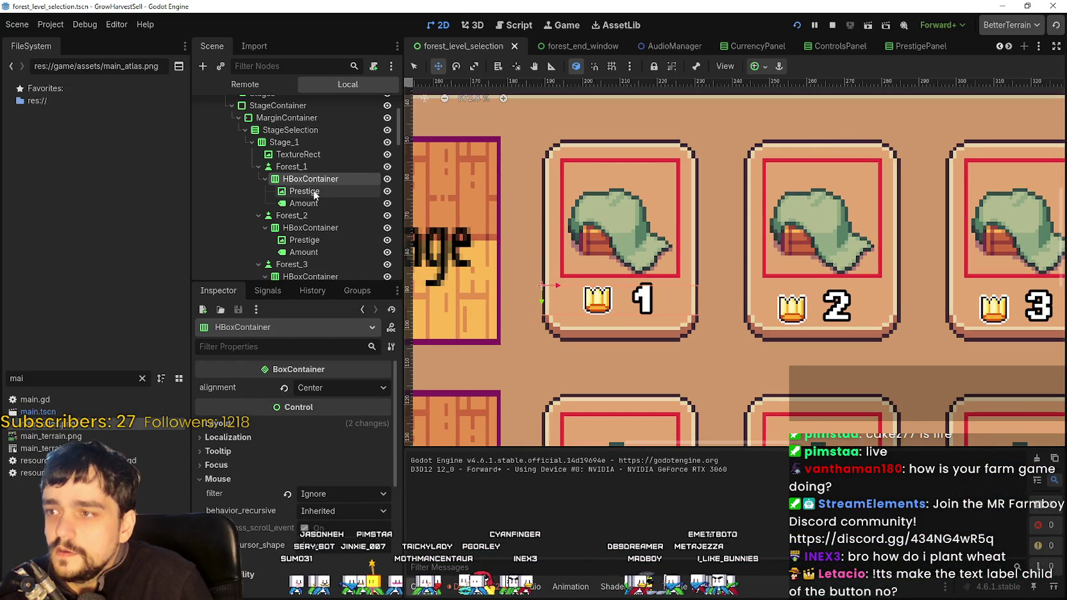
click(313, 192)
click(295, 168)
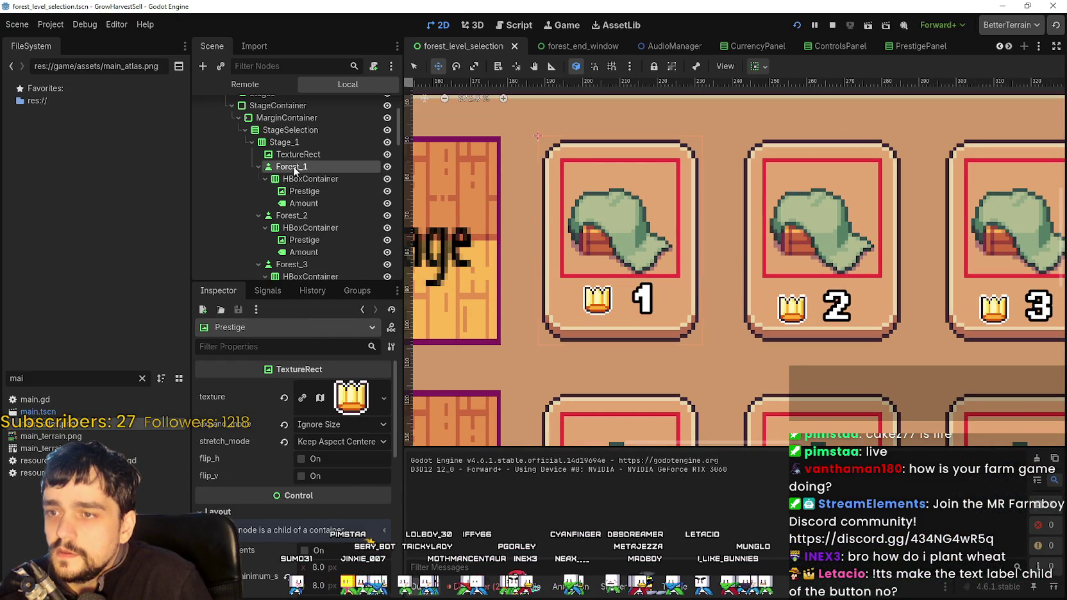
scroll(733, 290, up, 1)
scroll(733, 290, down, 1)
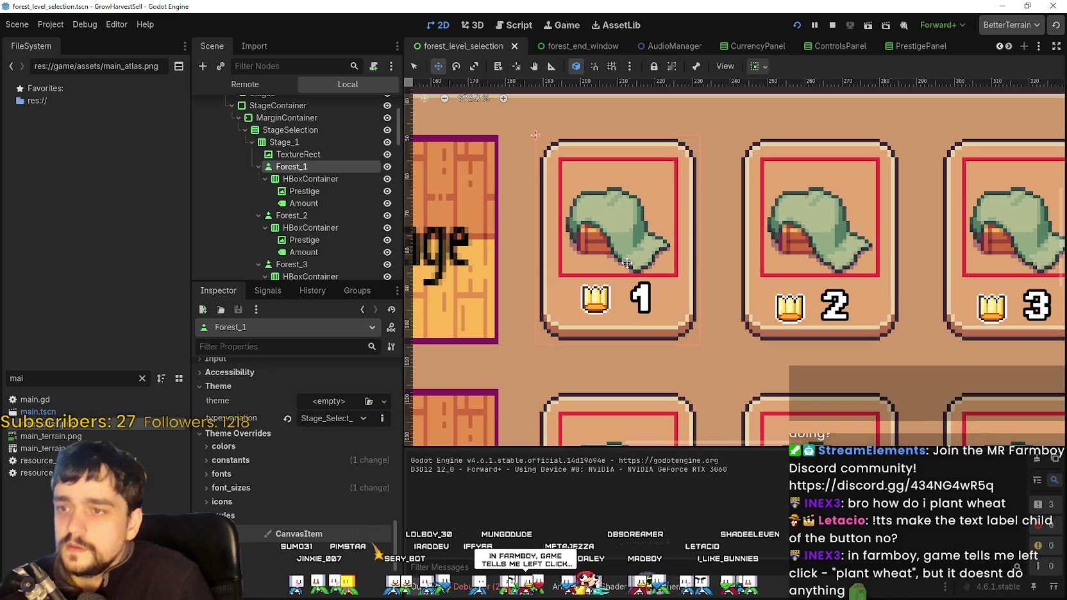
click(337, 180)
scroll(609, 252, up, 3)
scroll(609, 252, down, 4)
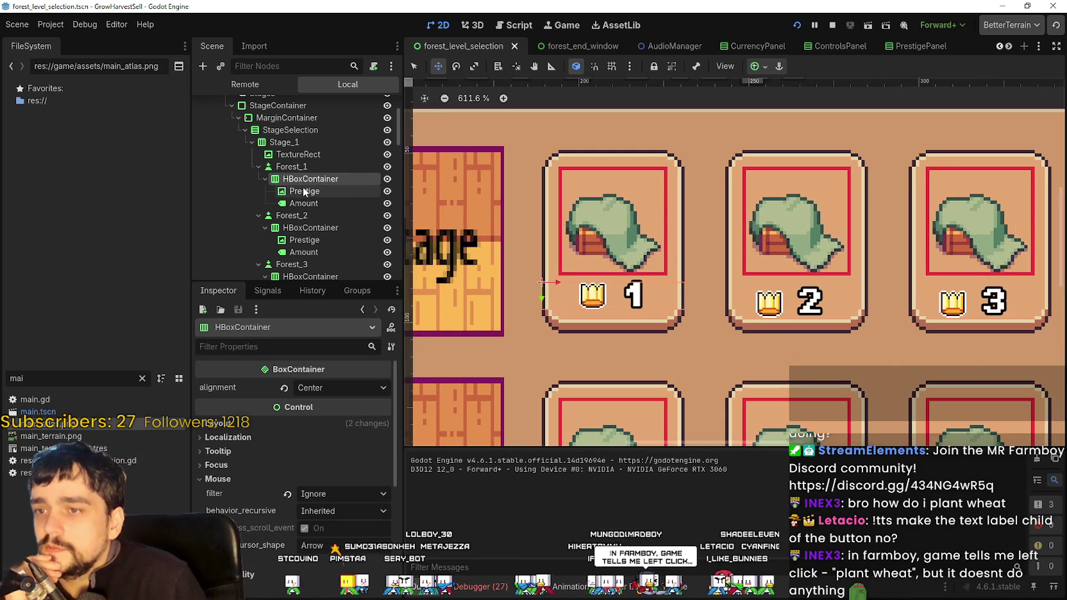
key(Up)
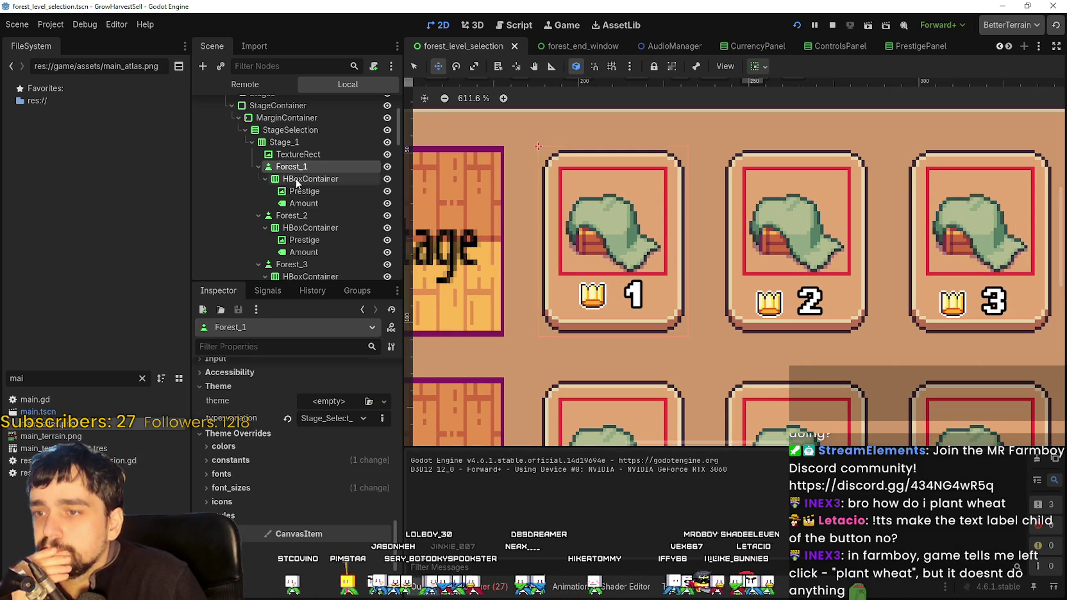
click(299, 179)
click(415, 66)
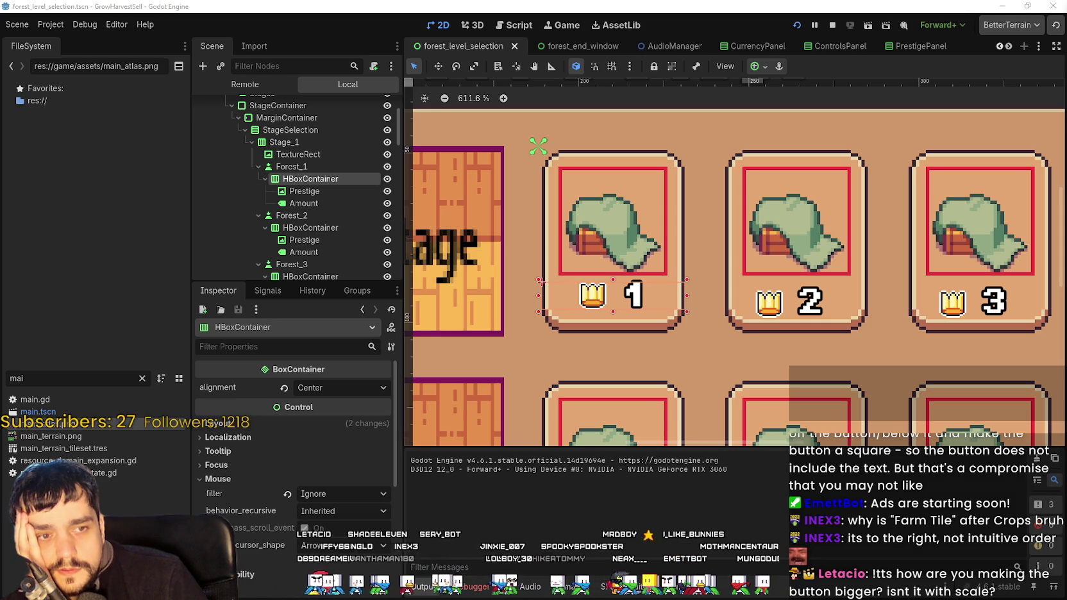
- Open the Theme panel and switch it to the Stage_Select_Button type
scroll(671, 252, down, 4)
scroll(671, 252, up, 3)
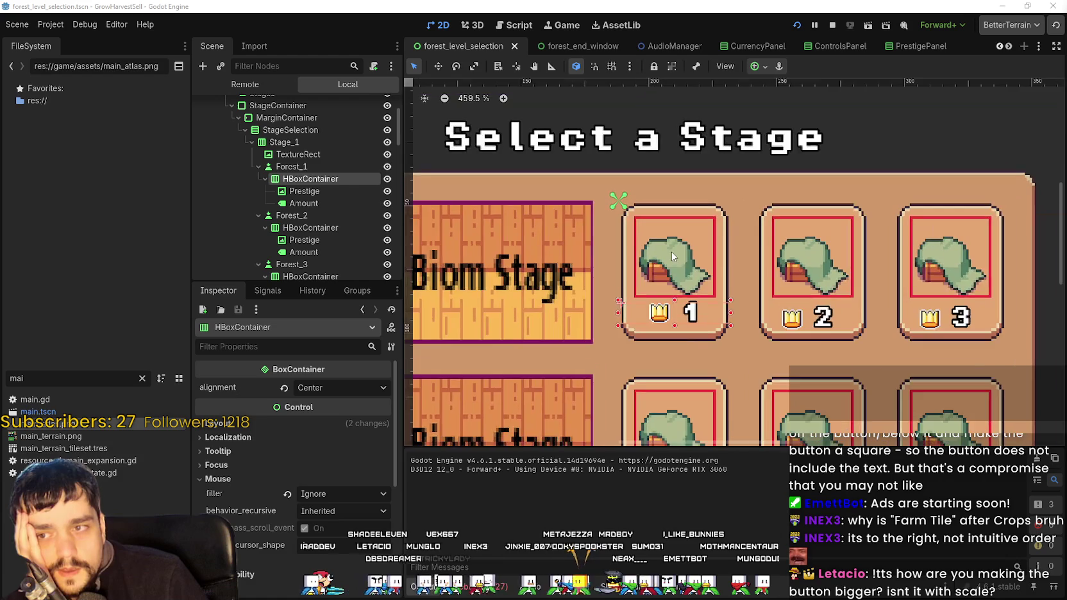
scroll(728, 263, up, 1)
scroll(642, 269, down, 1)
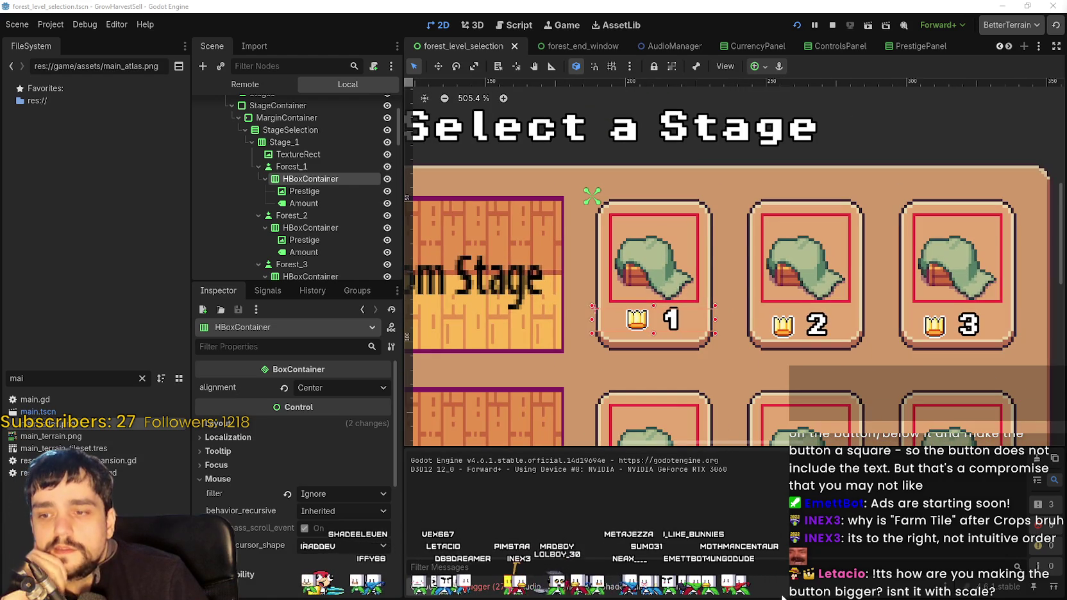
click(681, 587)
click(801, 427)
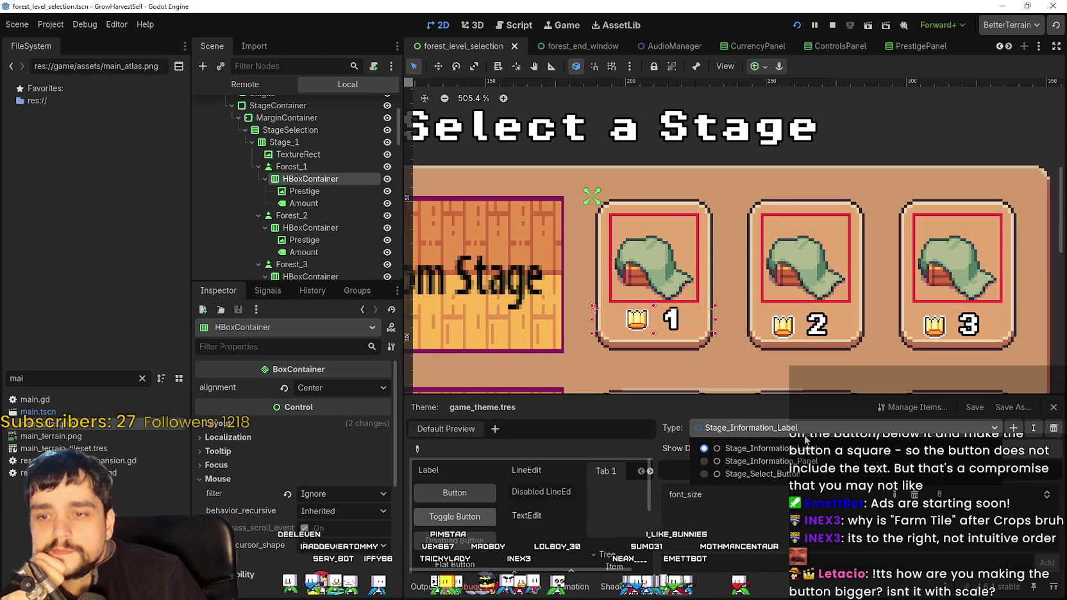
click(799, 475)
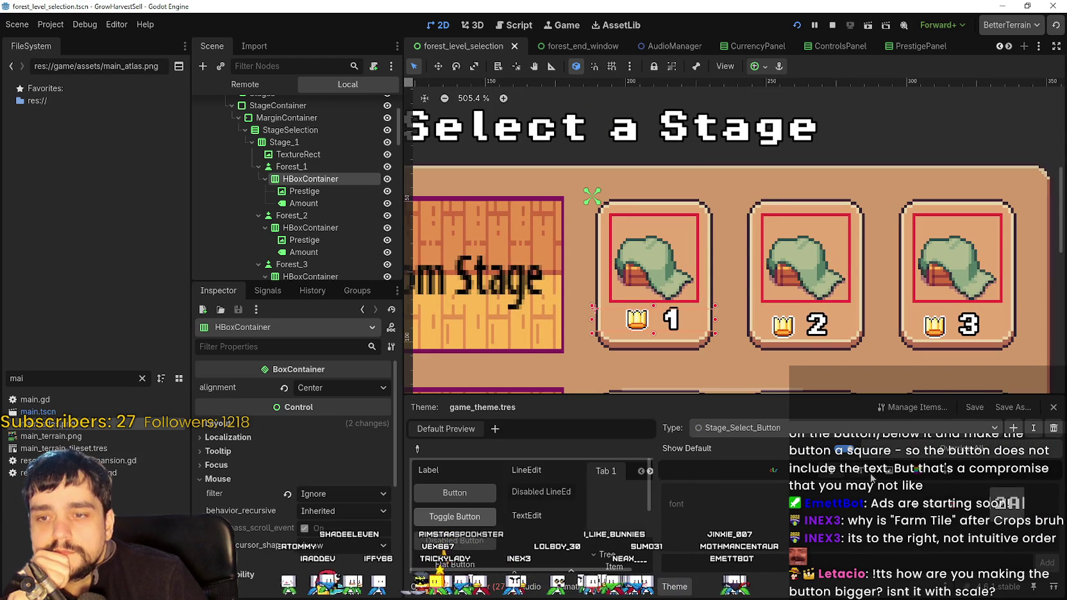
- Browse Stage_Select_Button's StyleBox, Icon and Font items, then inspect the Forest_1 stage button
click(888, 474)
scroll(753, 527, down, 4)
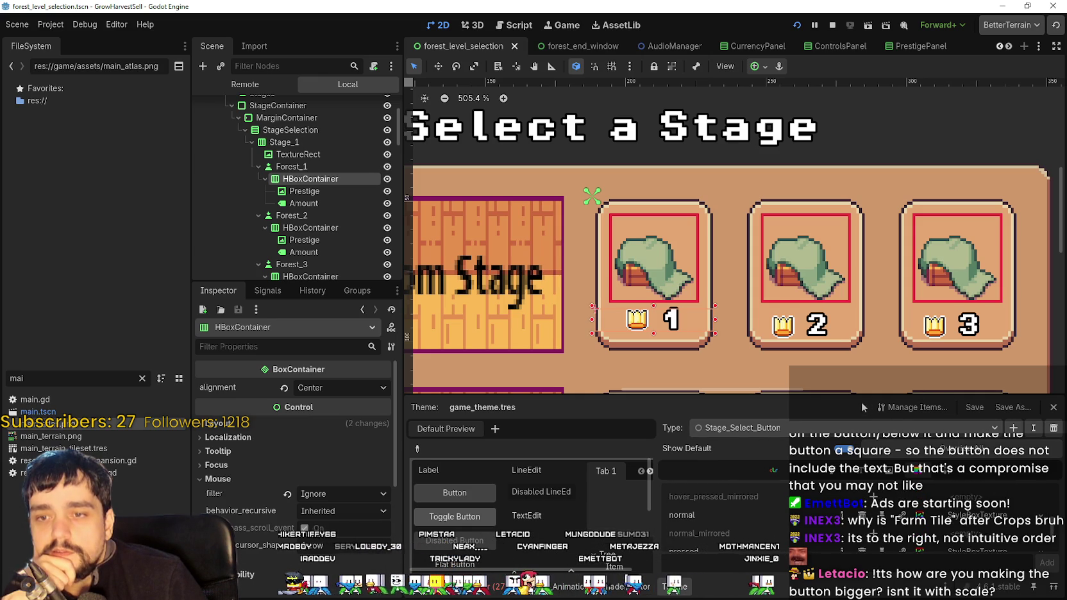
drag(856, 397, 856, 352)
scroll(853, 517, up, 4)
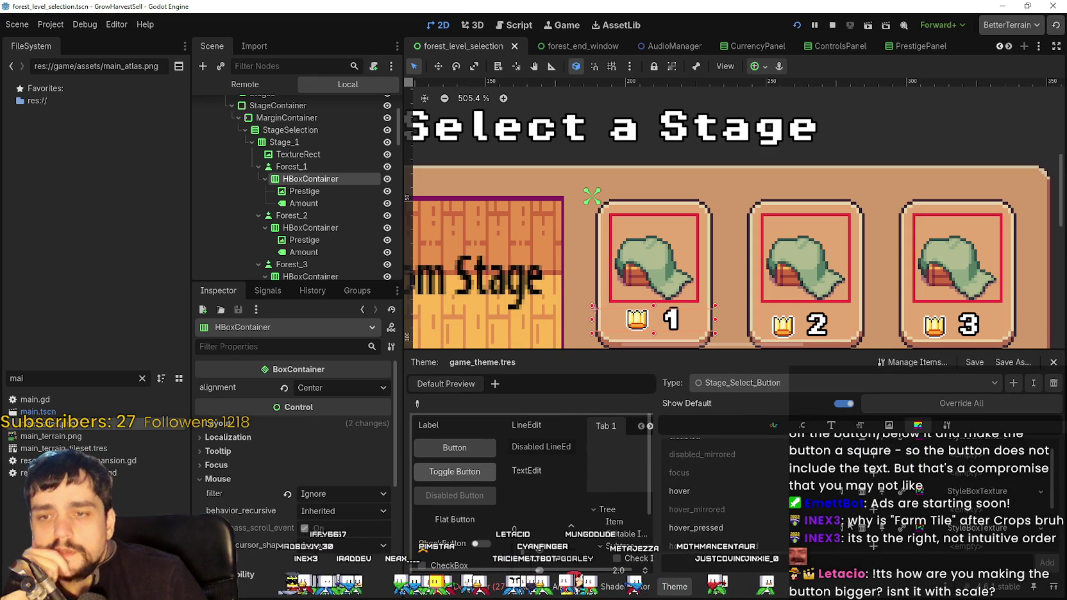
click(889, 426)
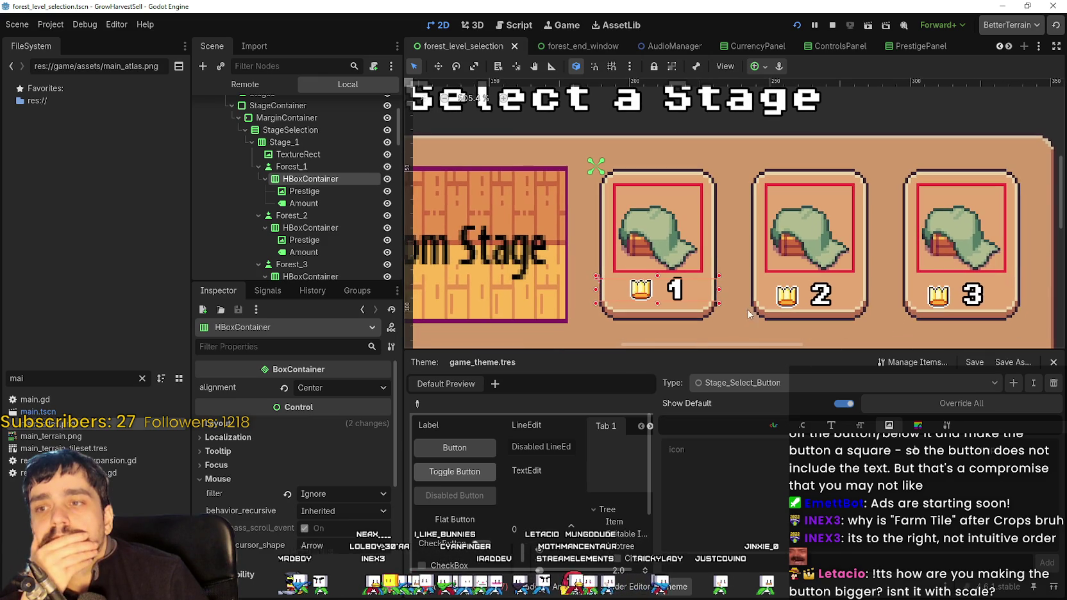
click(832, 425)
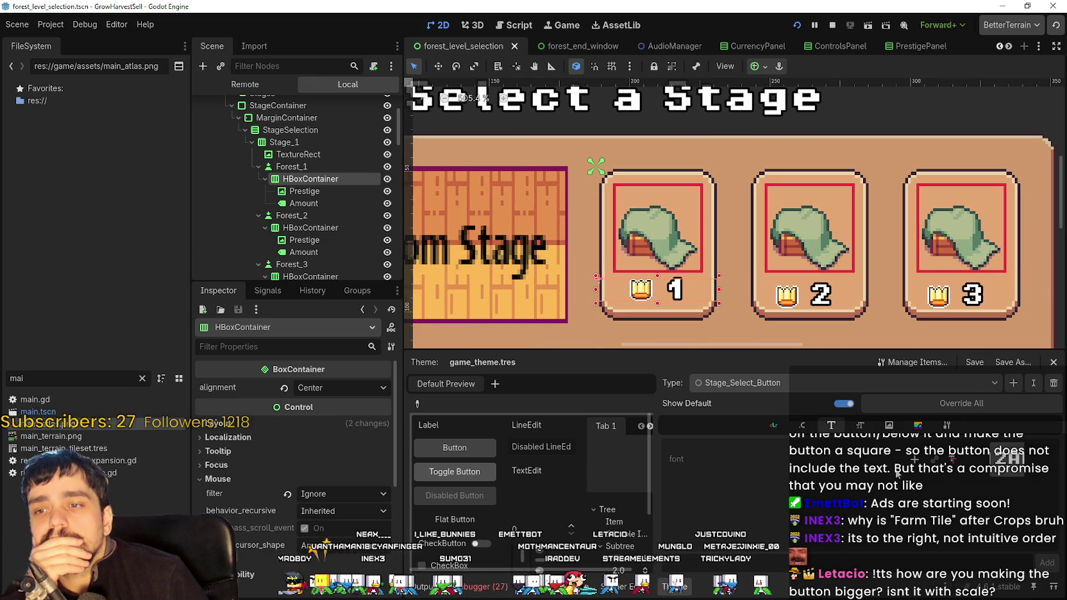
drag(725, 350, 725, 394)
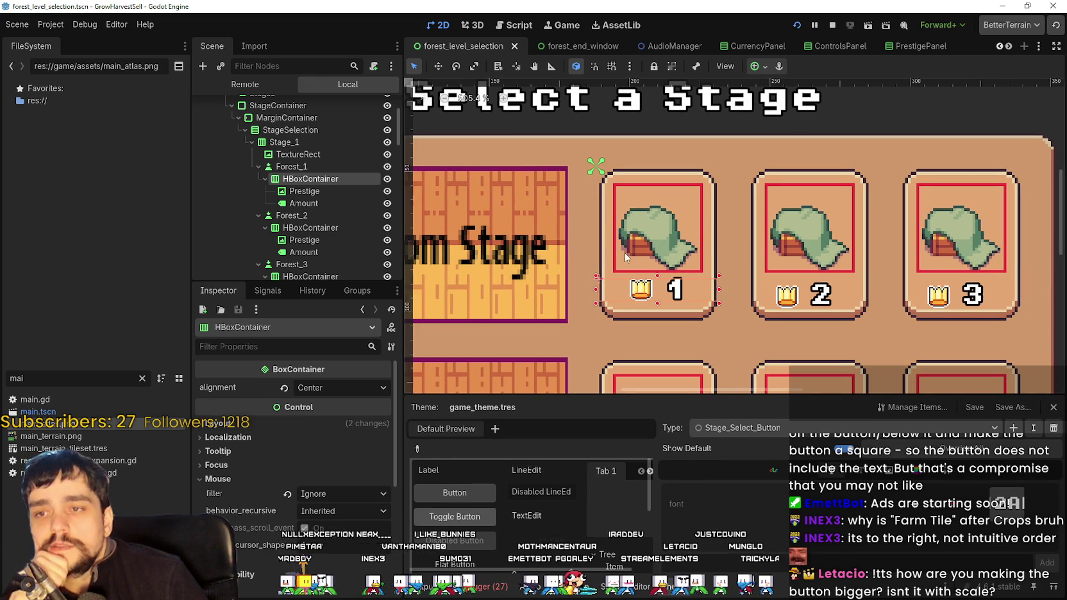
scroll(723, 265, up, 4)
scroll(758, 248, down, 3)
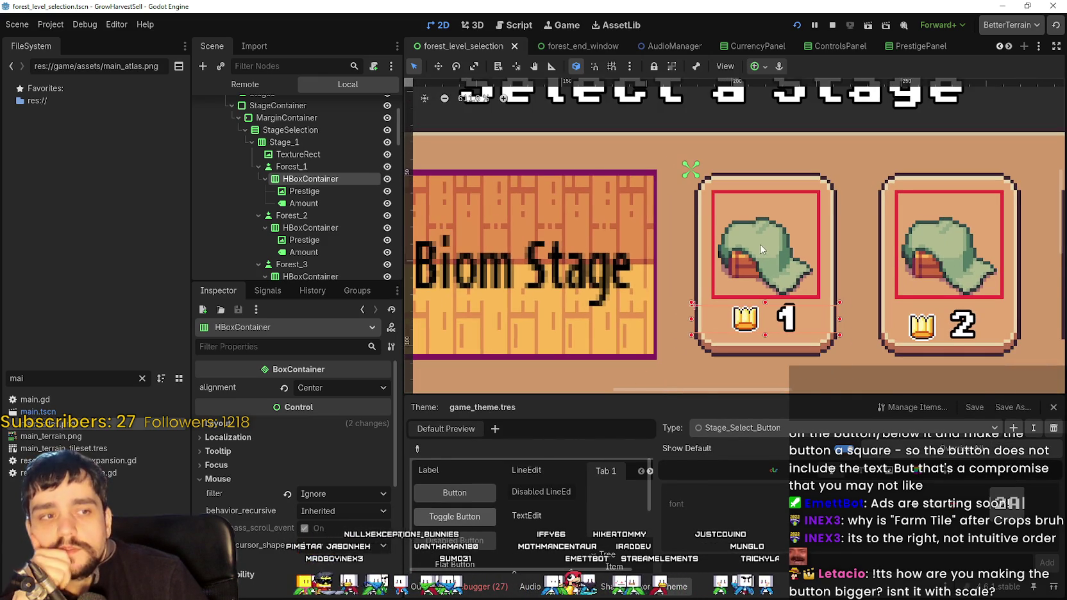
click(305, 167)
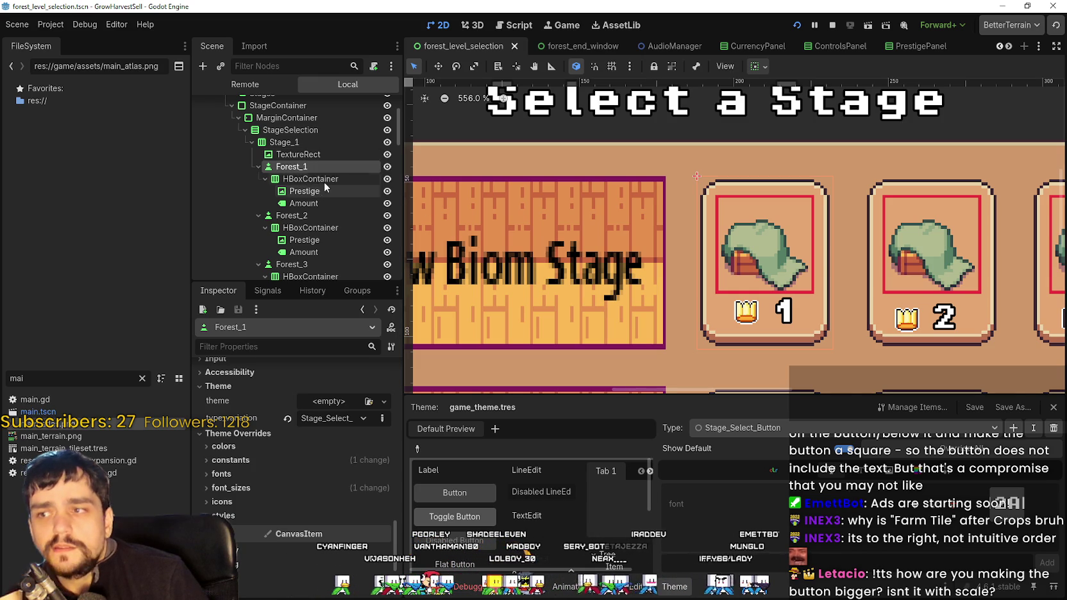
scroll(814, 247, down, 1)
click(305, 181)
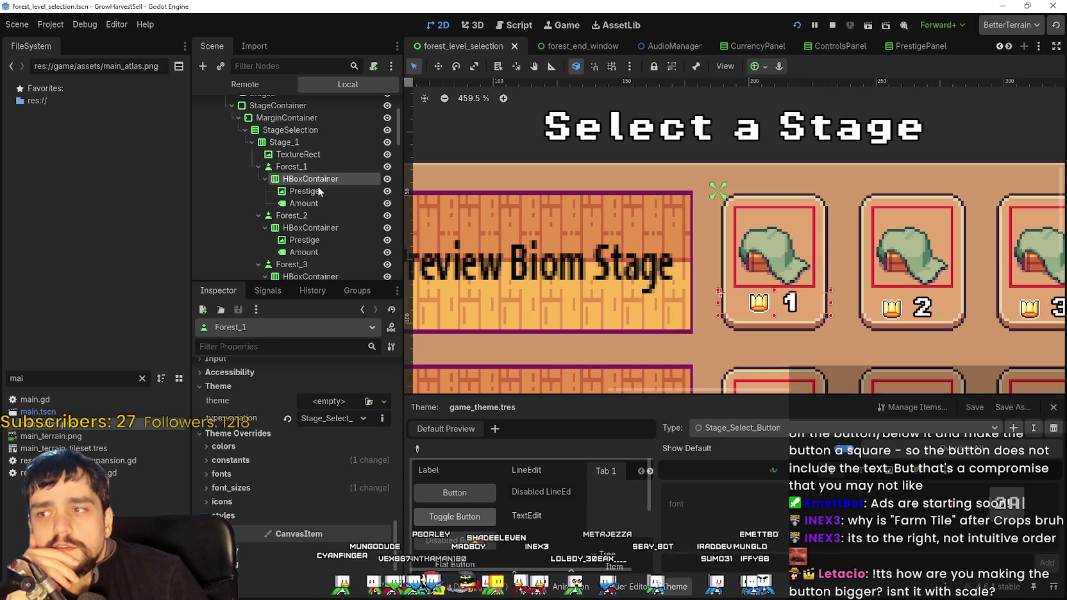
click(305, 167)
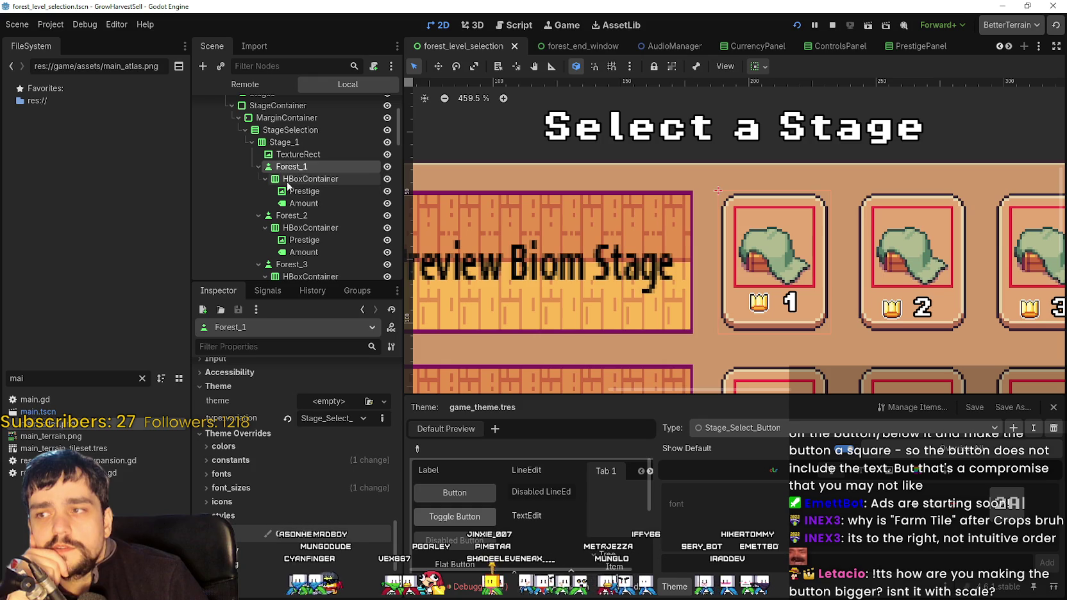
click(302, 191)
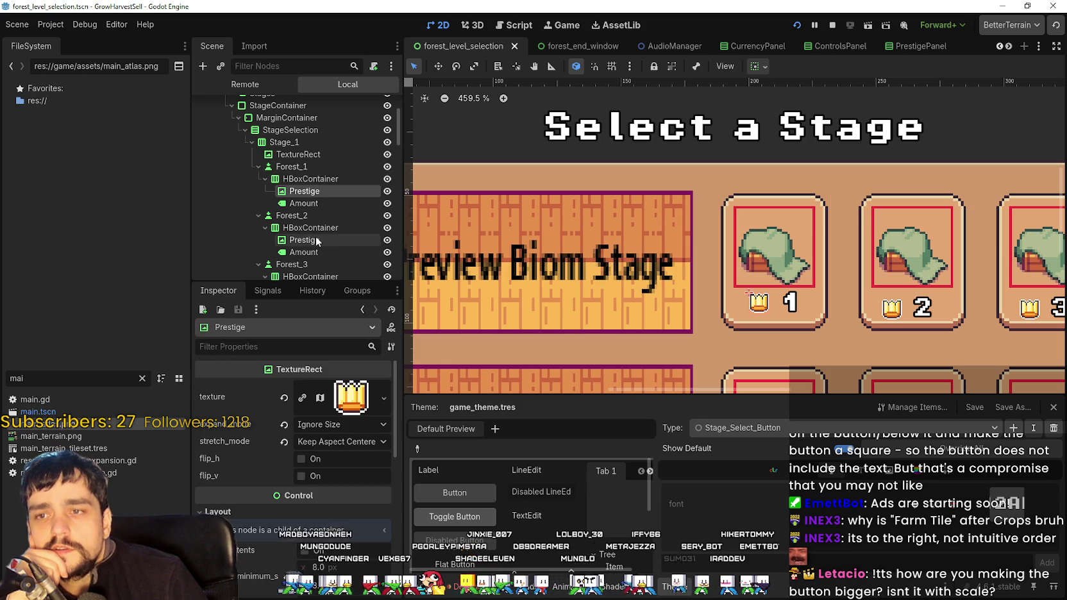
click(304, 203)
scroll(830, 298, up, 6)
scroll(805, 234, down, 1)
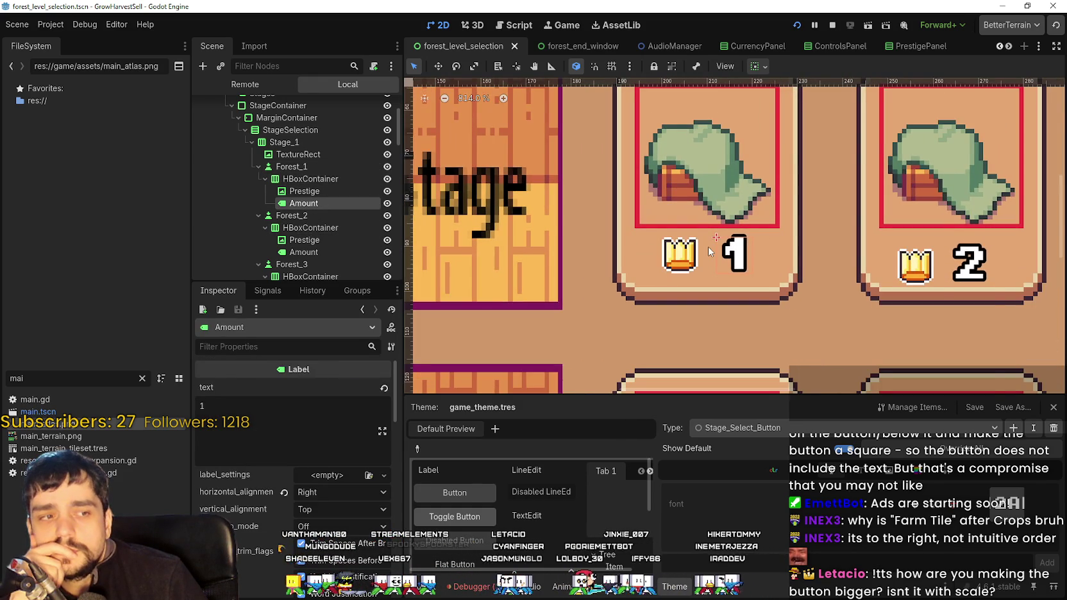
scroll(710, 252, down, 2)
scroll(736, 247, up, 1)
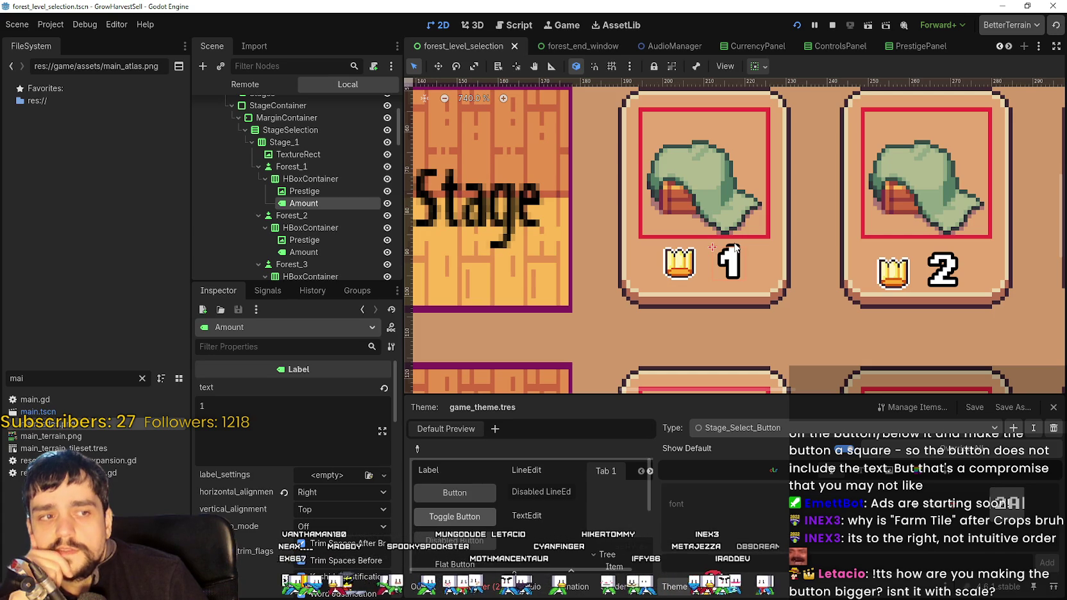
scroll(736, 249, down, 1)
scroll(736, 248, down, 1)
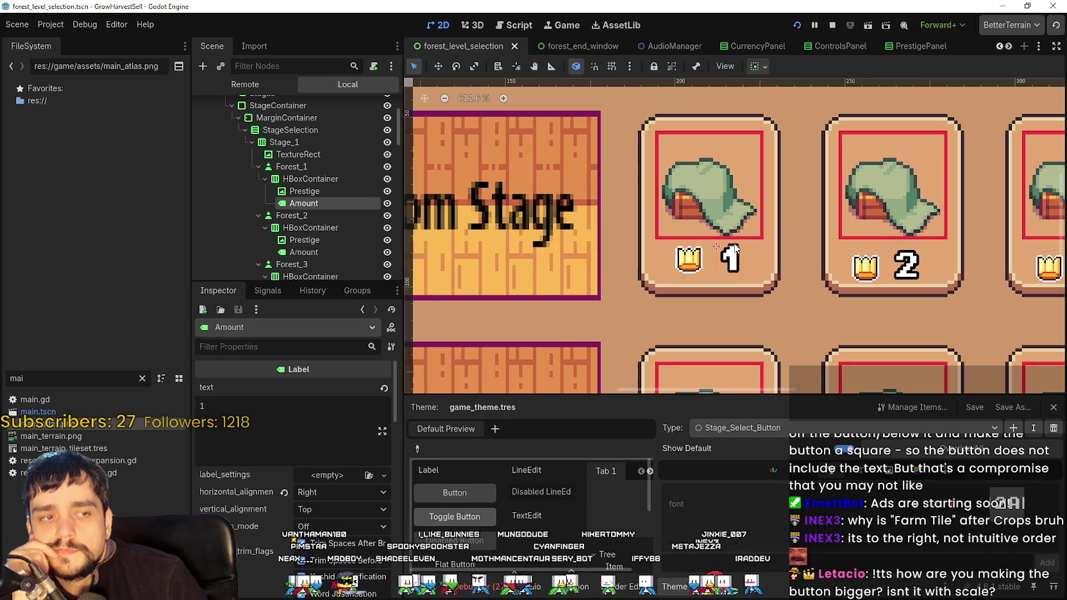
click(340, 187)
click(325, 179)
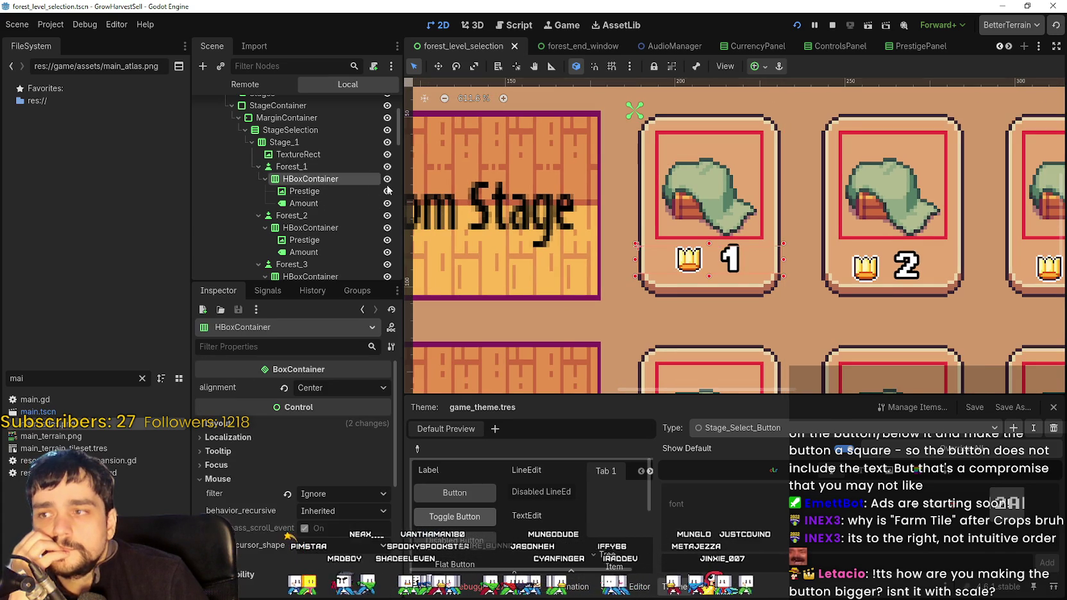
scroll(695, 218, up, 2)
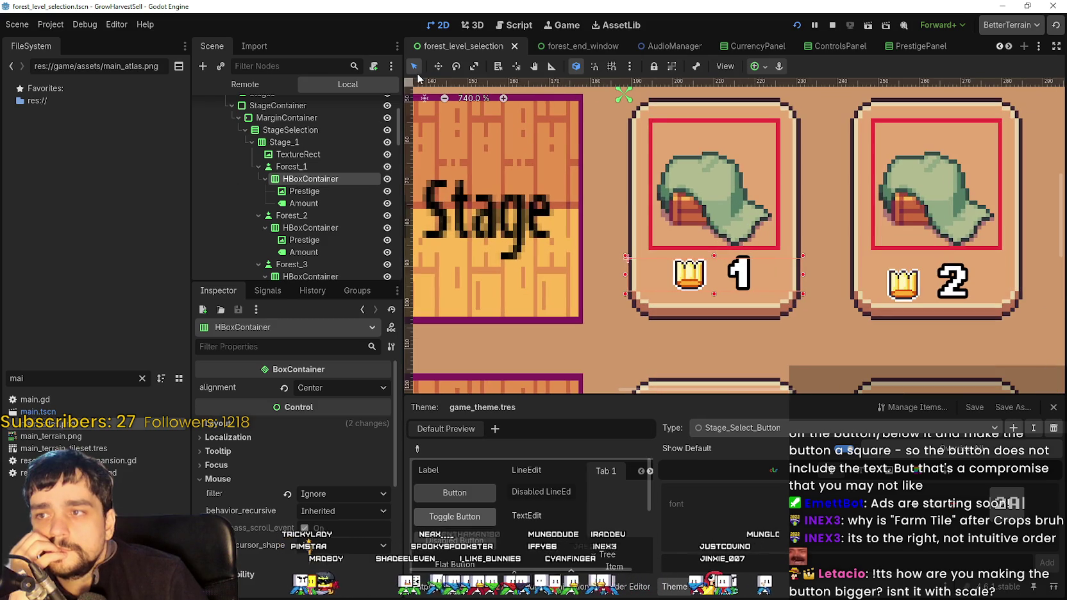
key(w)
scroll(673, 309, up, 2)
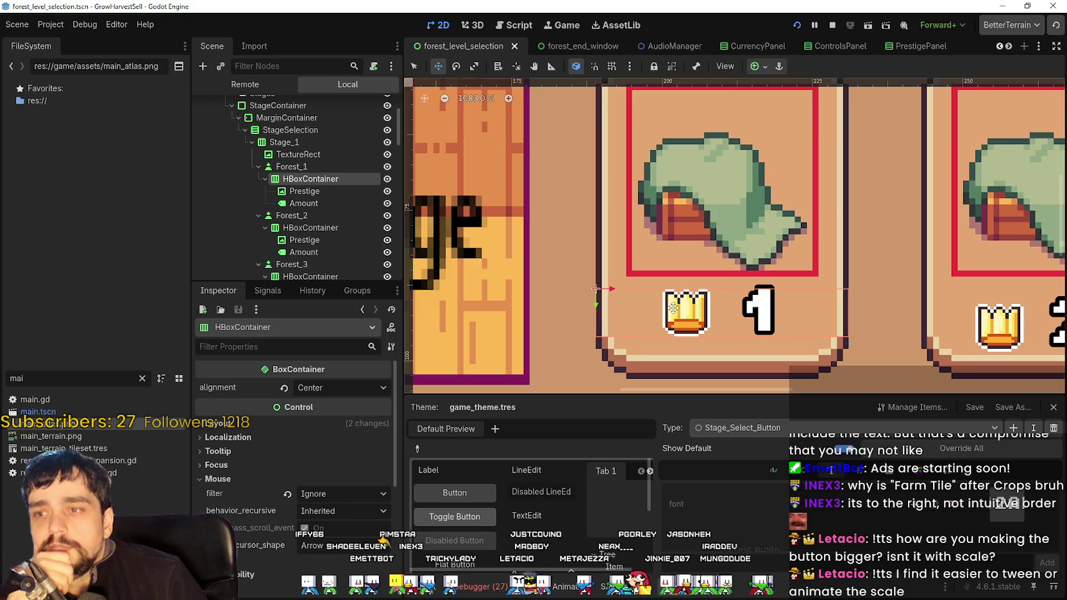
scroll(673, 309, down, 1)
scroll(673, 310, down, 1)
scroll(672, 309, up, 4)
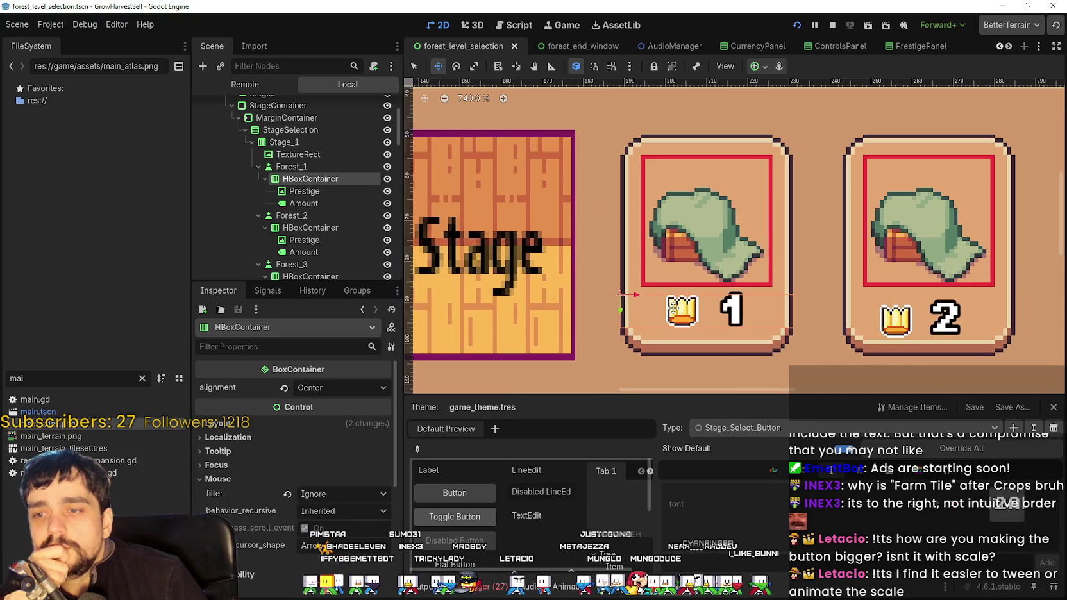
scroll(671, 306, down, 4)
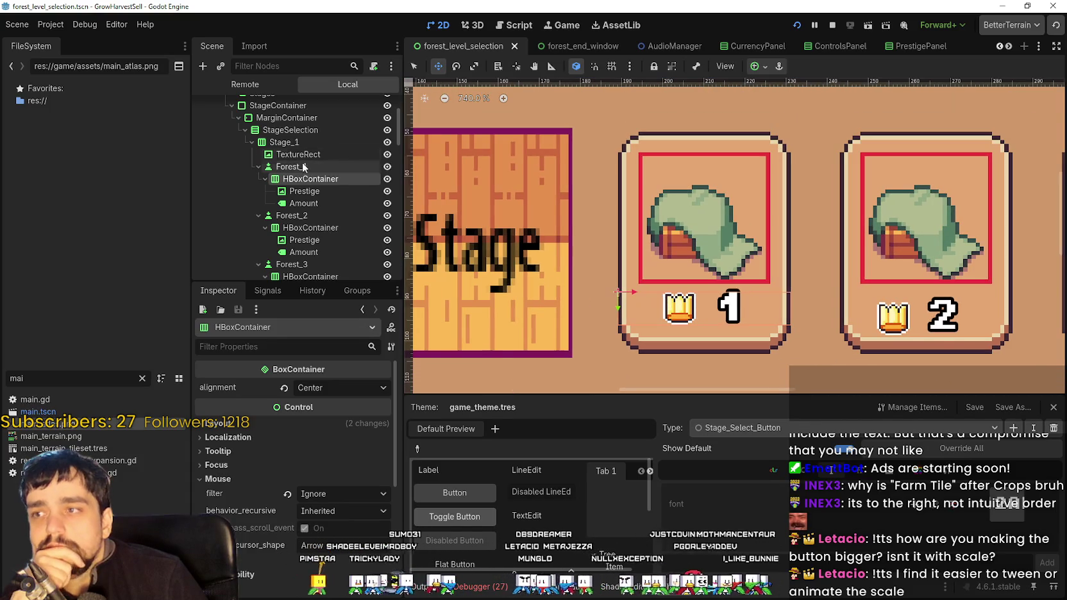
click(303, 167)
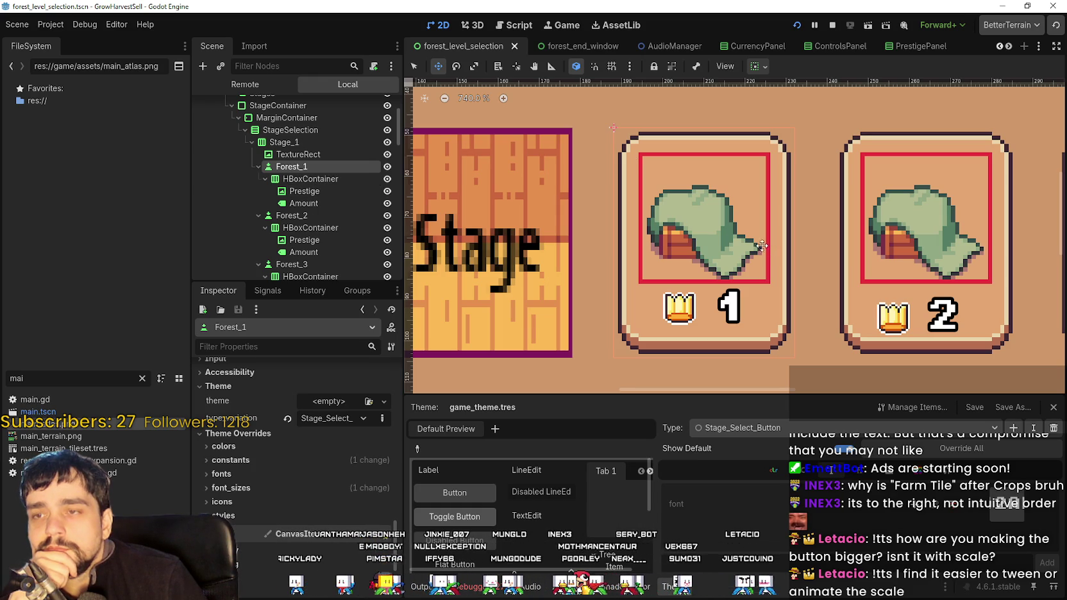
- Switch to the Select tool and look over the stage buttons' crown-and-number rows
click(413, 67)
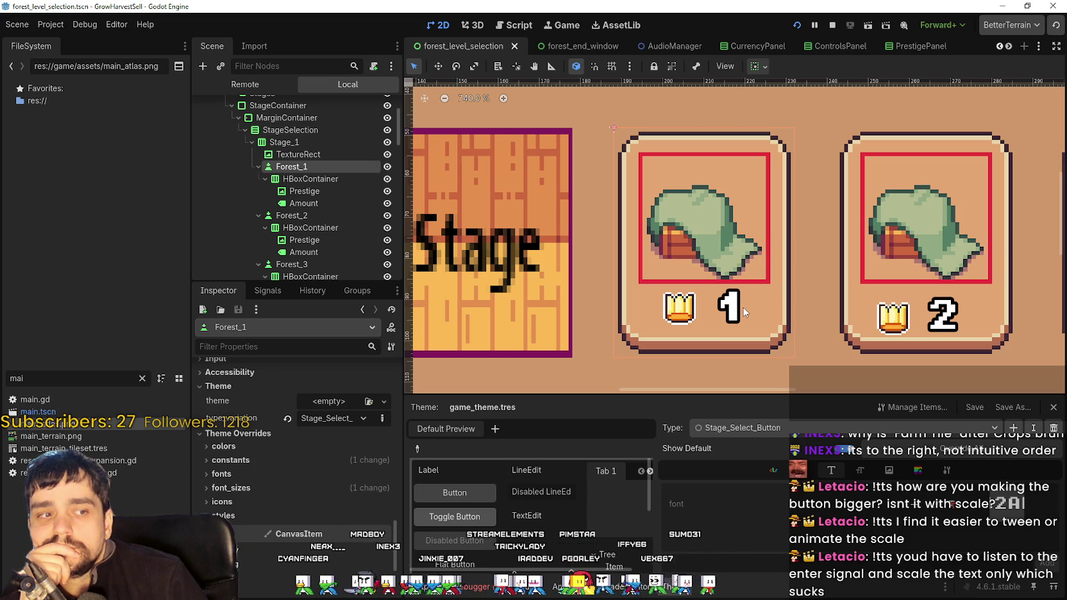
scroll(744, 313, up, 1)
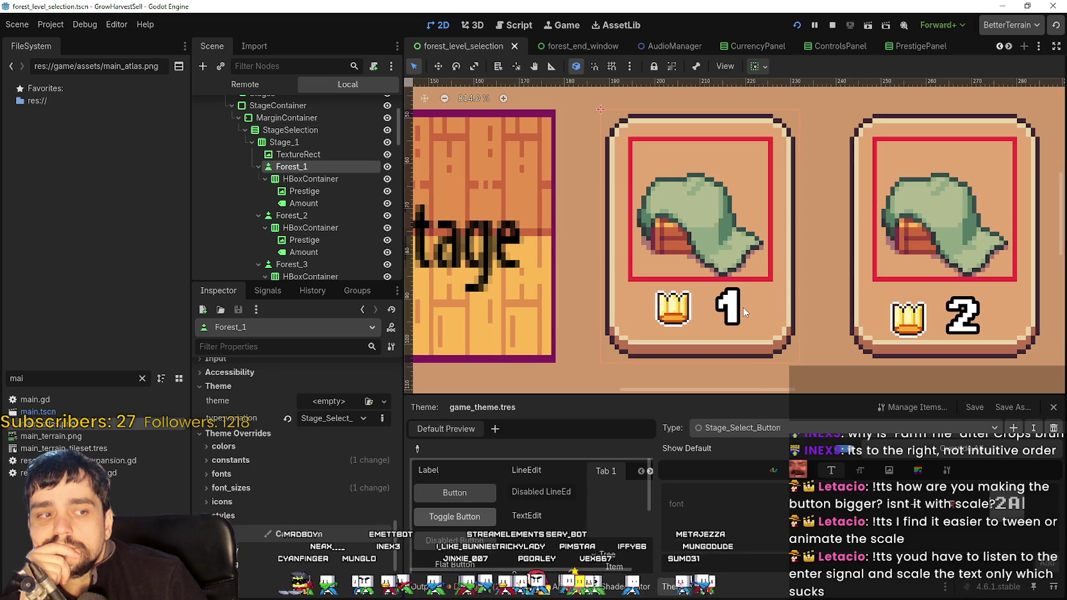
scroll(740, 302, up, 1)
scroll(718, 306, down, 2)
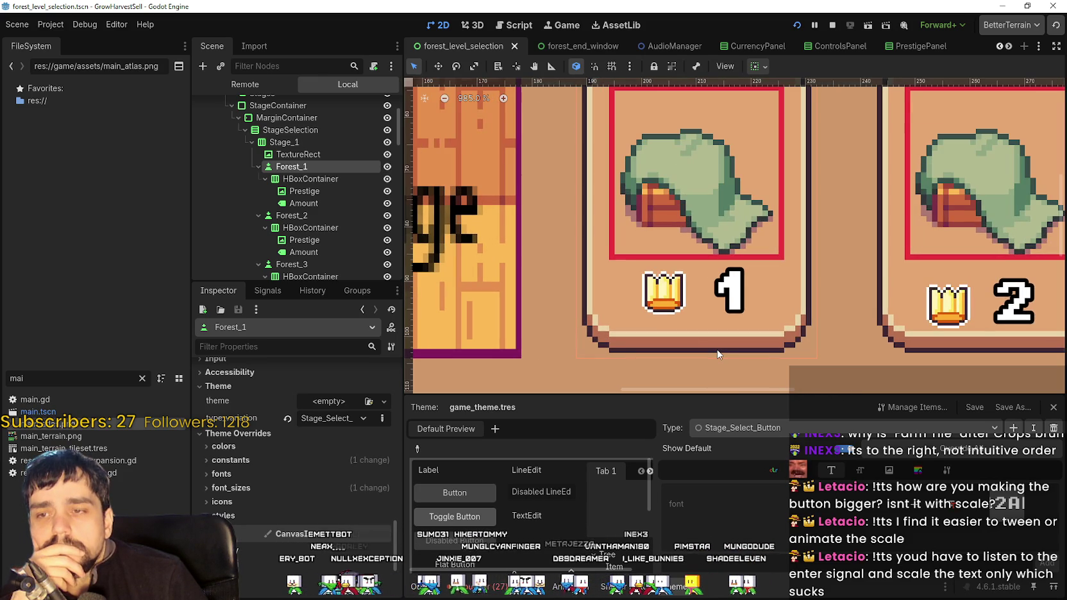
scroll(718, 354, down, 4)
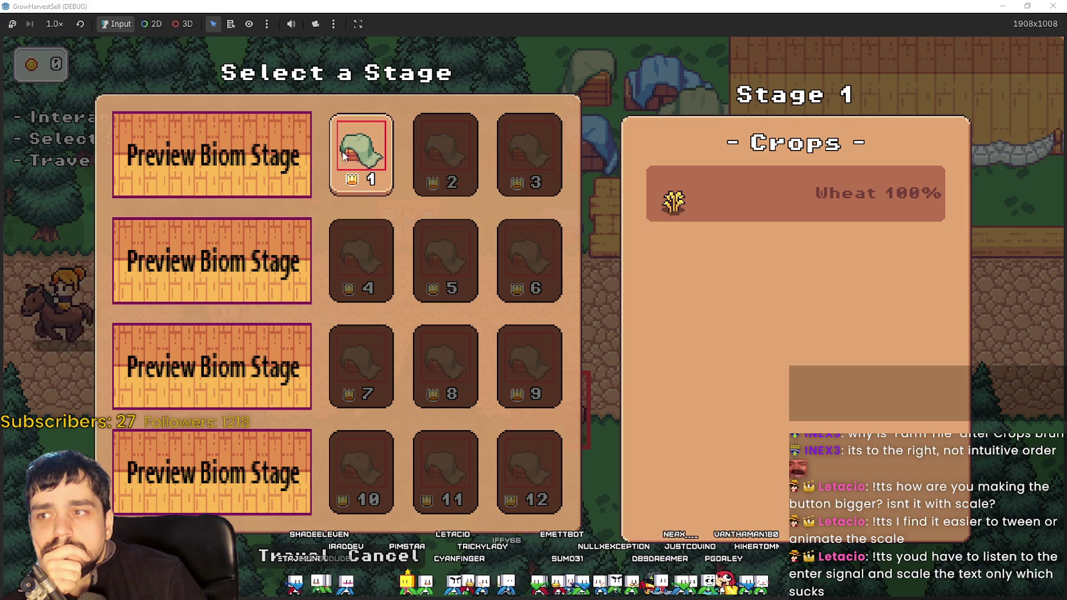
- Shrink the game window, return to the editor, and select stage 1's crown-and-number HBoxContainer
drag(353, 8, 653, 66)
click(601, 5)
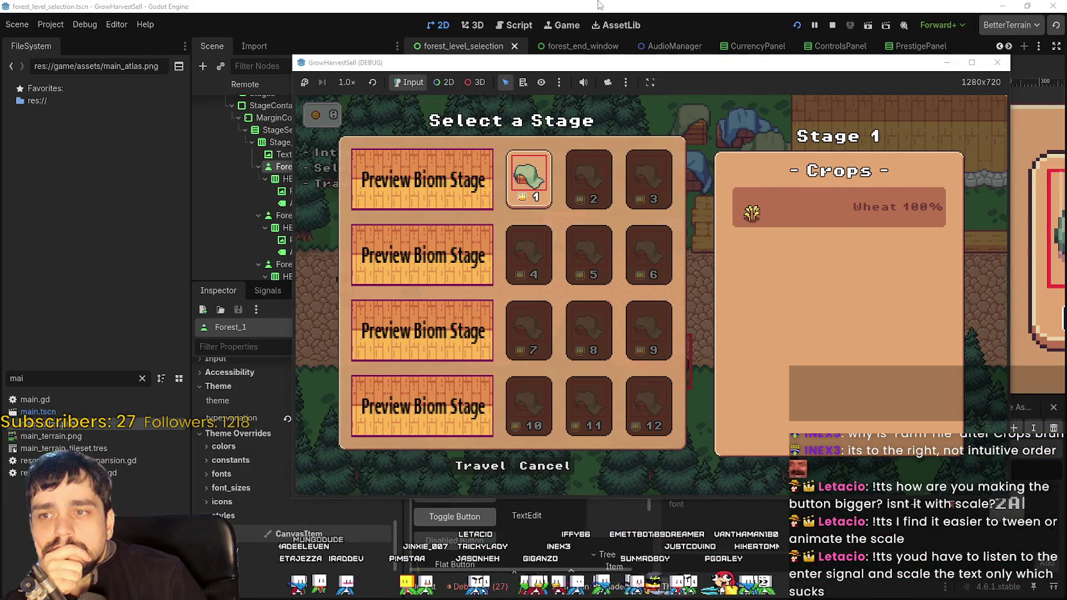
click(591, 5)
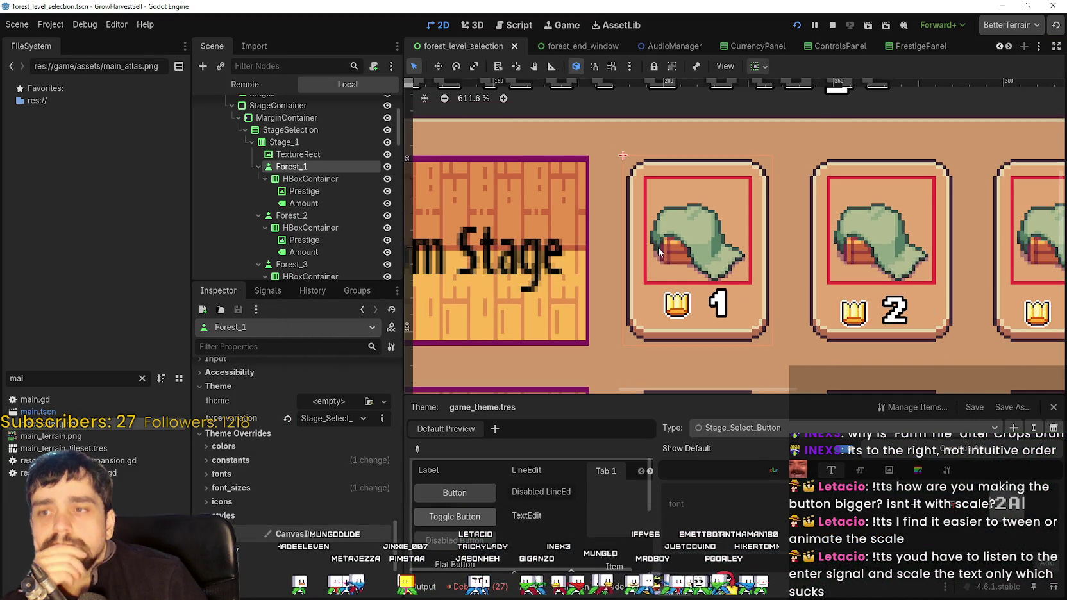
click(682, 305)
scroll(709, 305, up, 3)
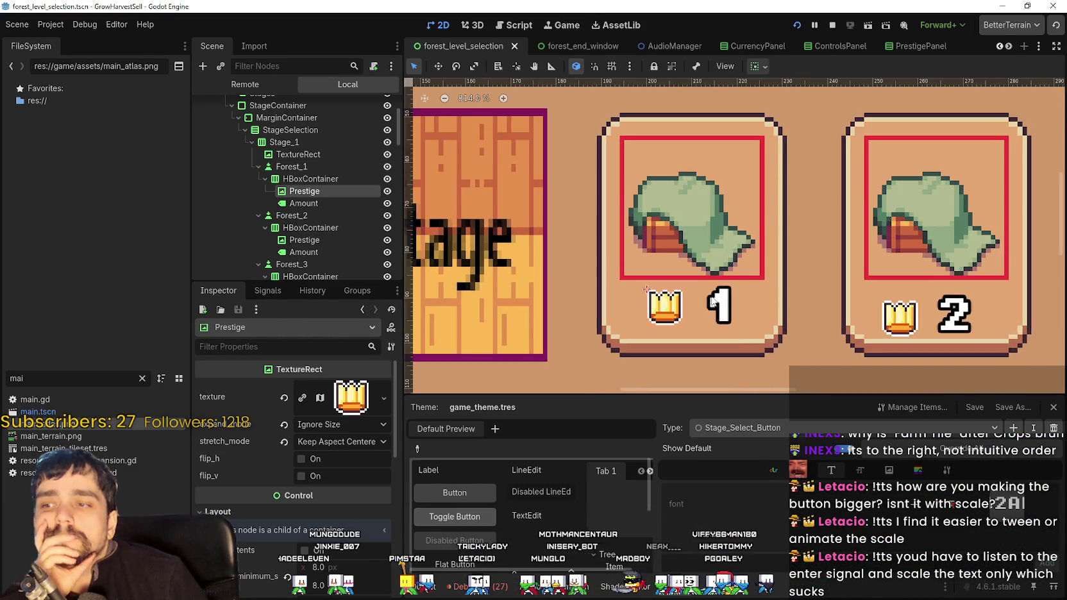
click(310, 178)
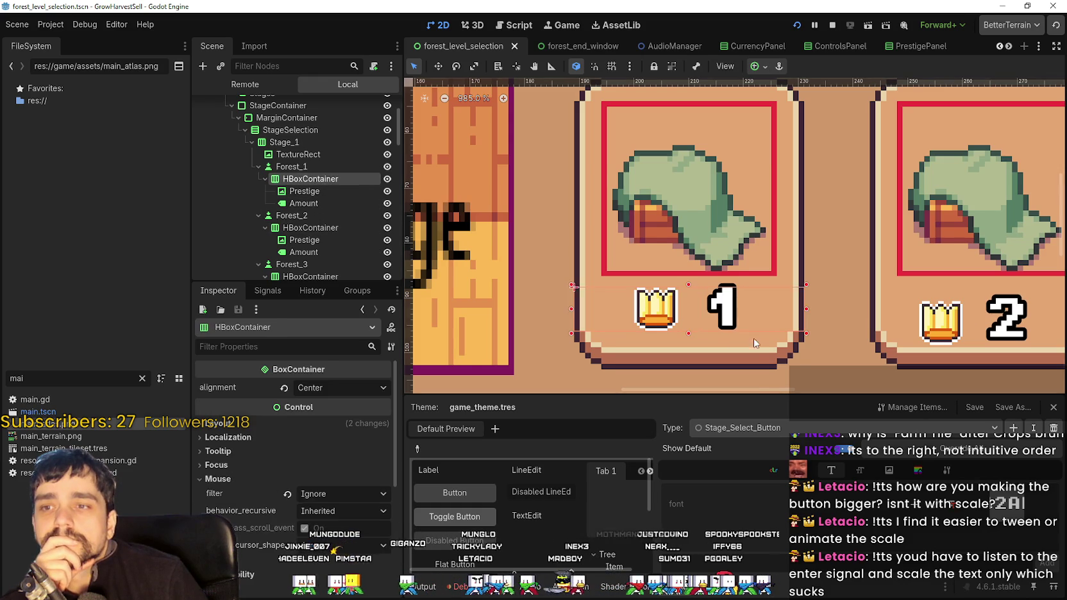
scroll(715, 307, up, 1)
scroll(715, 306, down, 5)
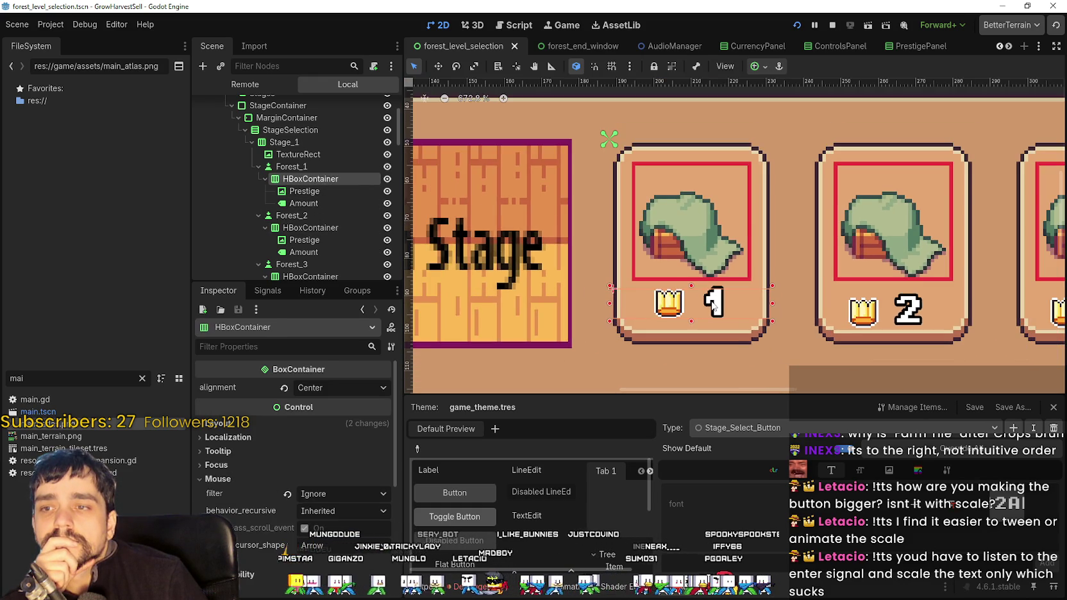
scroll(714, 306, up, 3)
scroll(715, 302, up, 2)
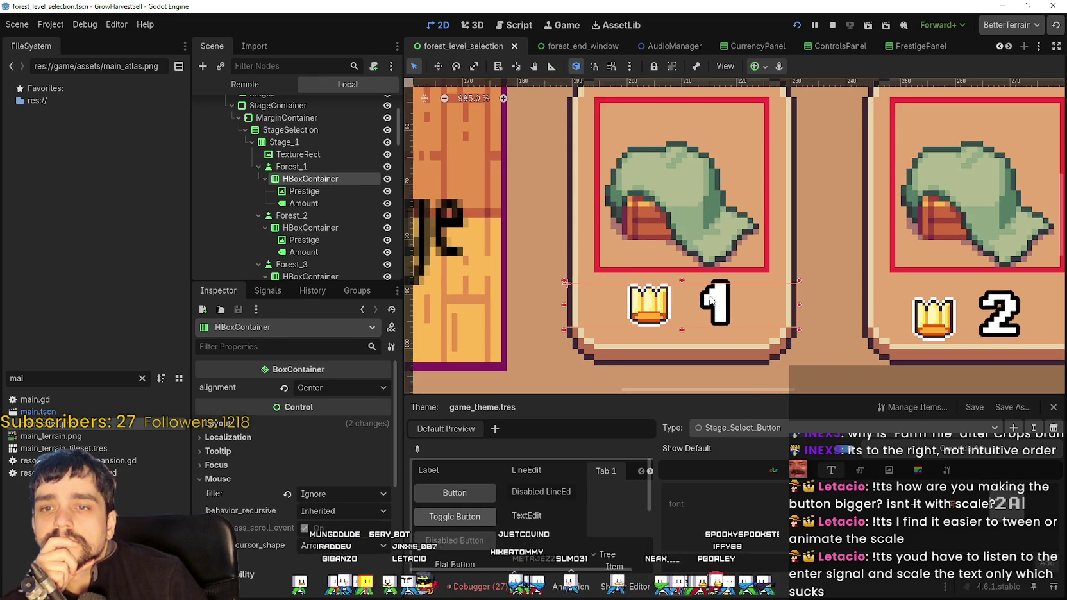
scroll(716, 304, down, 4)
scroll(716, 305, up, 3)
scroll(717, 306, down, 1)
scroll(717, 307, down, 2)
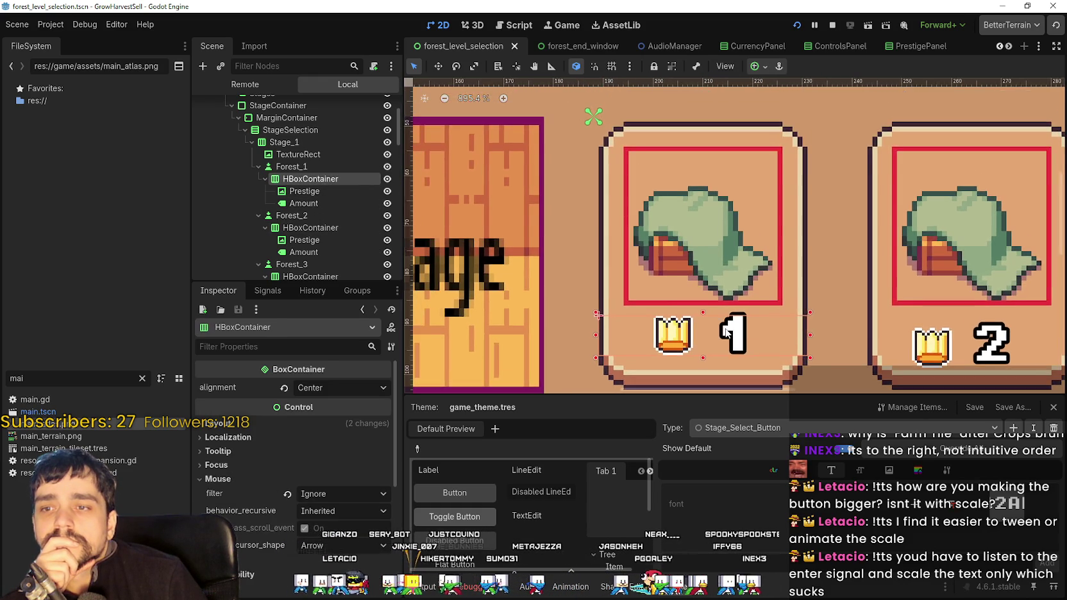
scroll(725, 328, up, 3)
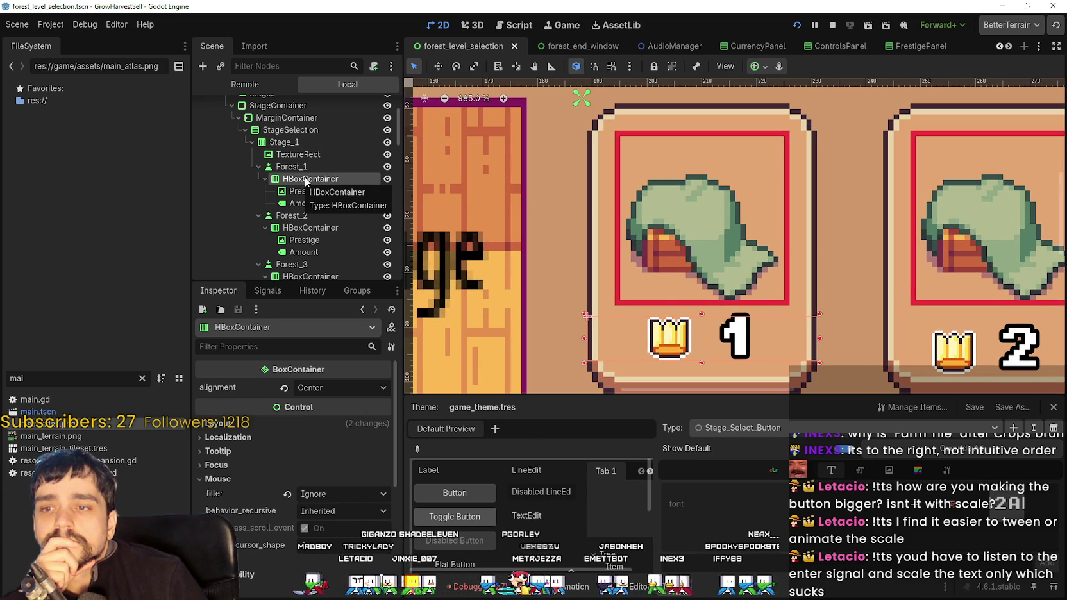
drag(712, 305, 719, 223)
scroll(705, 241, down, 2)
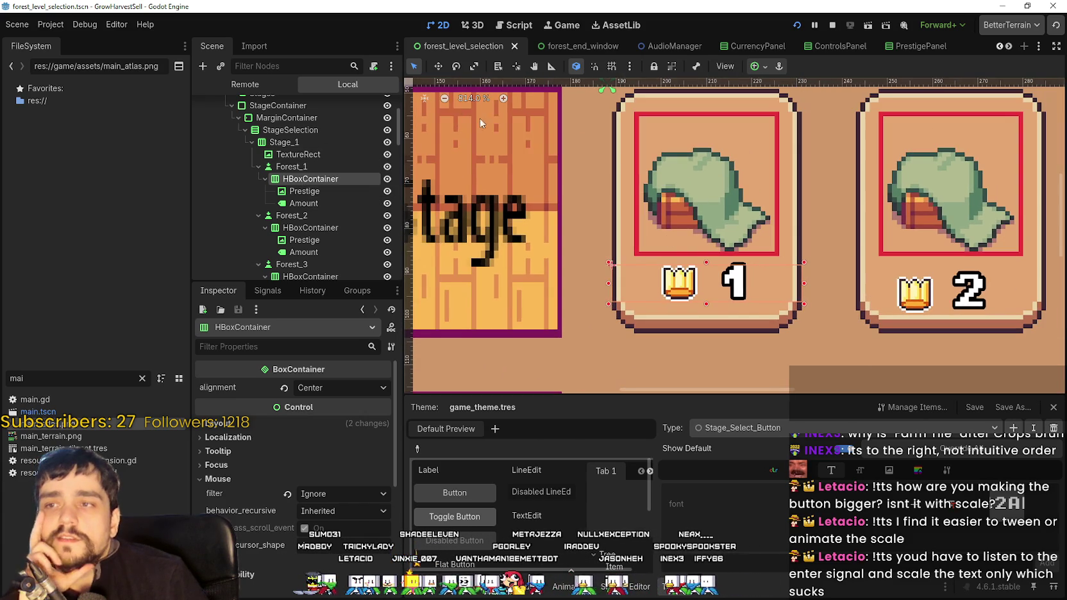
- Nudge Forest_1's crown-and-number row down 1 px in Move Mode
click(438, 67)
scroll(692, 285, up, 3)
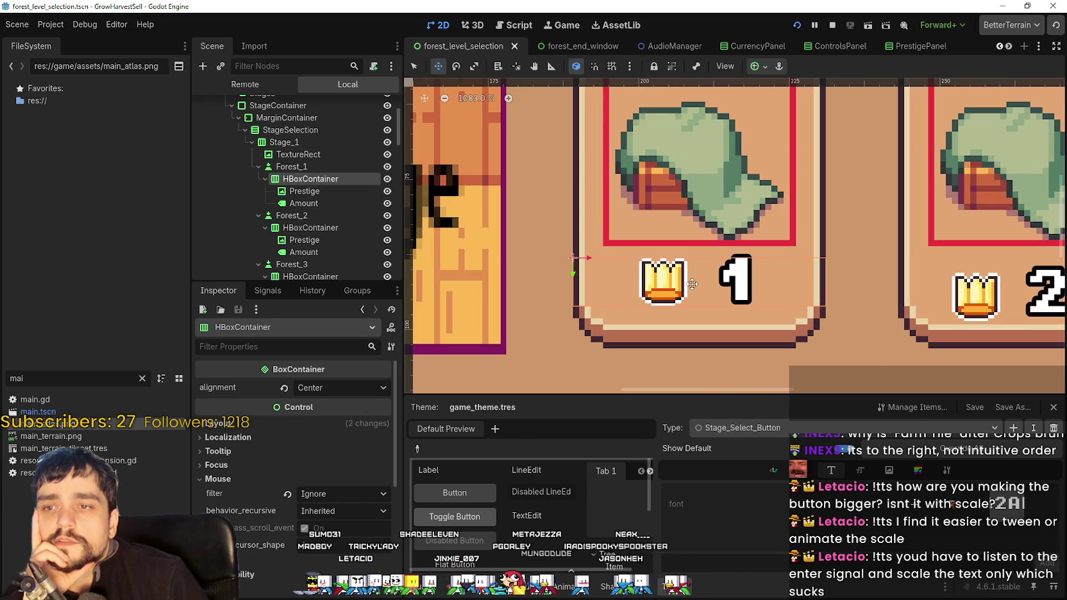
drag(692, 287, 695, 290)
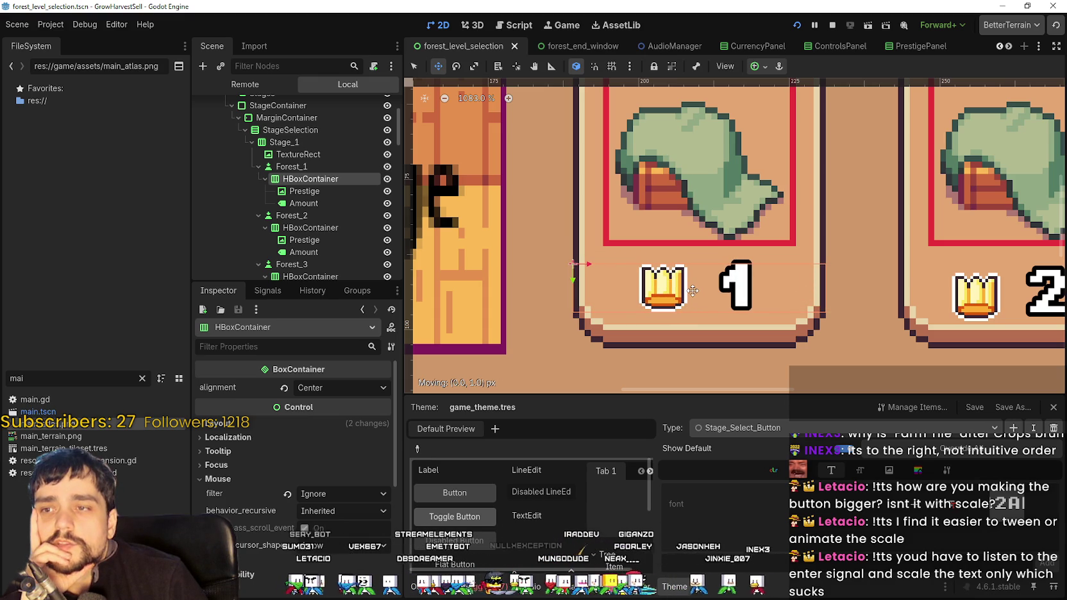
drag(693, 291, 693, 291)
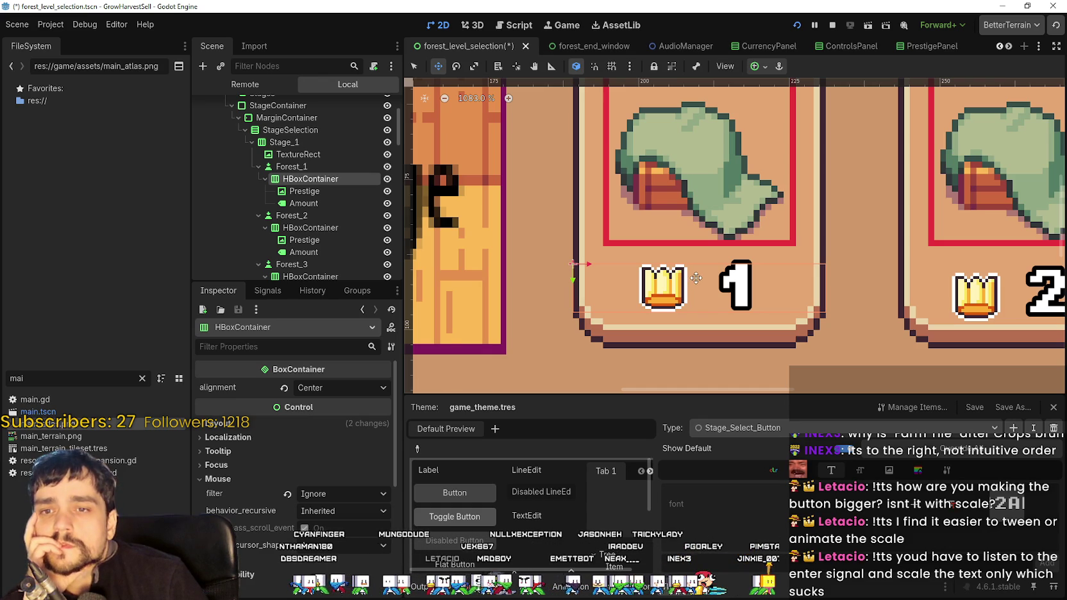
- Look over stage cards 1–6 and their crown rows, then switch to Aseprite
scroll(695, 277, down, 4)
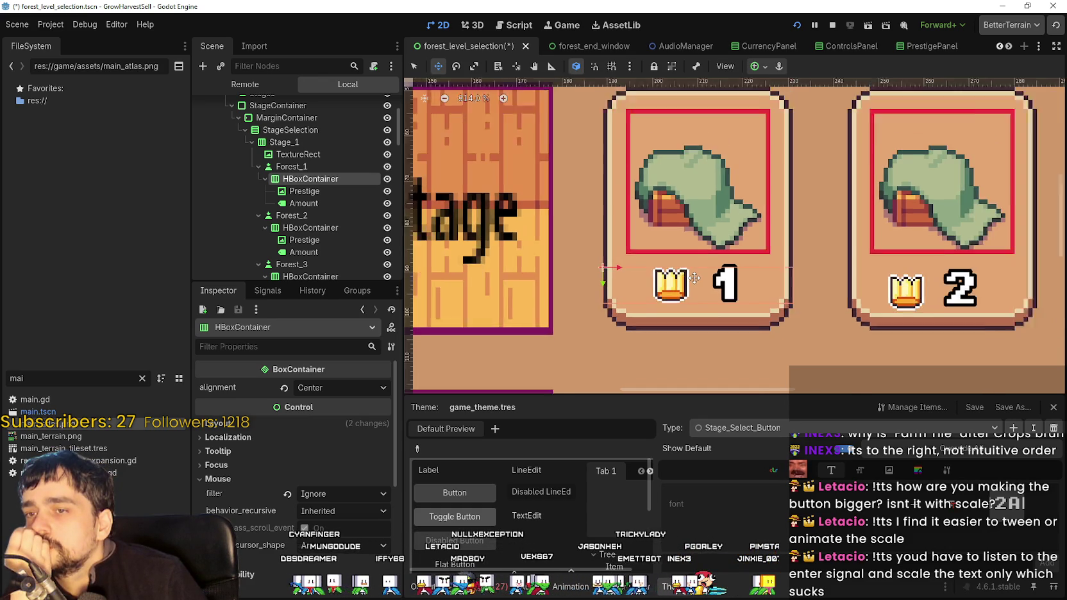
scroll(871, 331, down, 2)
mouse_move(871, 331)
mouse_down()
mouse_move(649, 174)
mouse_move(668, 137)
mouse_move(694, 181)
mouse_up()
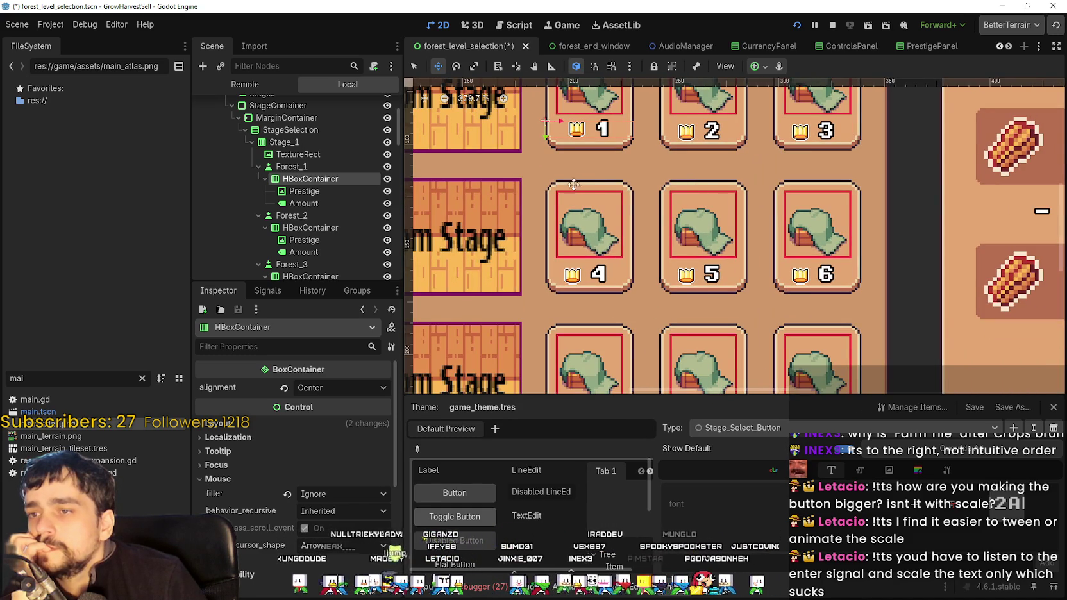
scroll(587, 176, up, 1)
scroll(584, 170, up, 1)
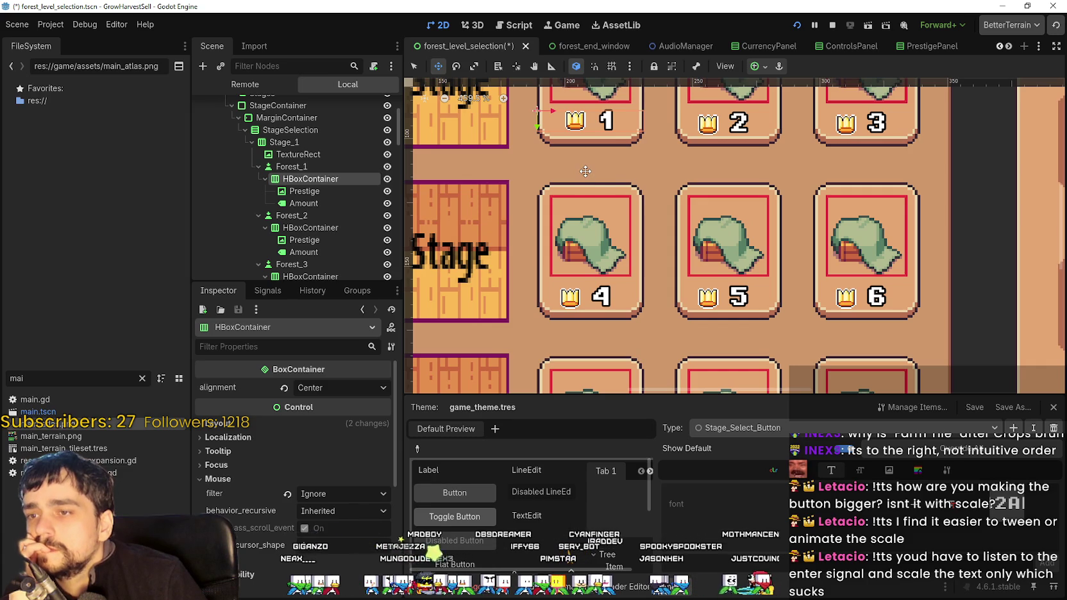
scroll(705, 257, down, 2)
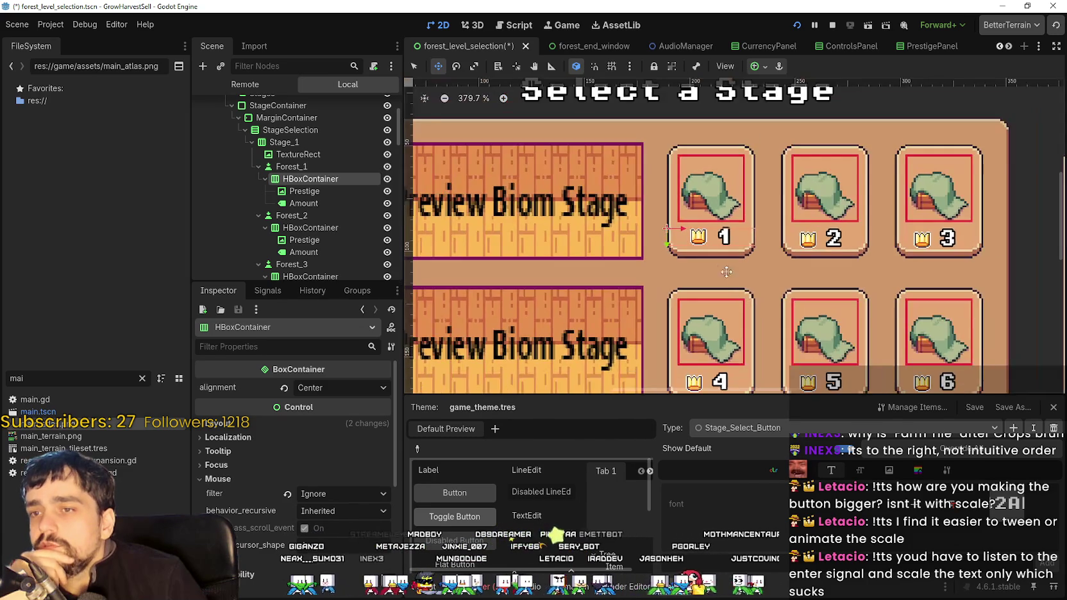
scroll(711, 259, up, 3)
scroll(725, 237, up, 14)
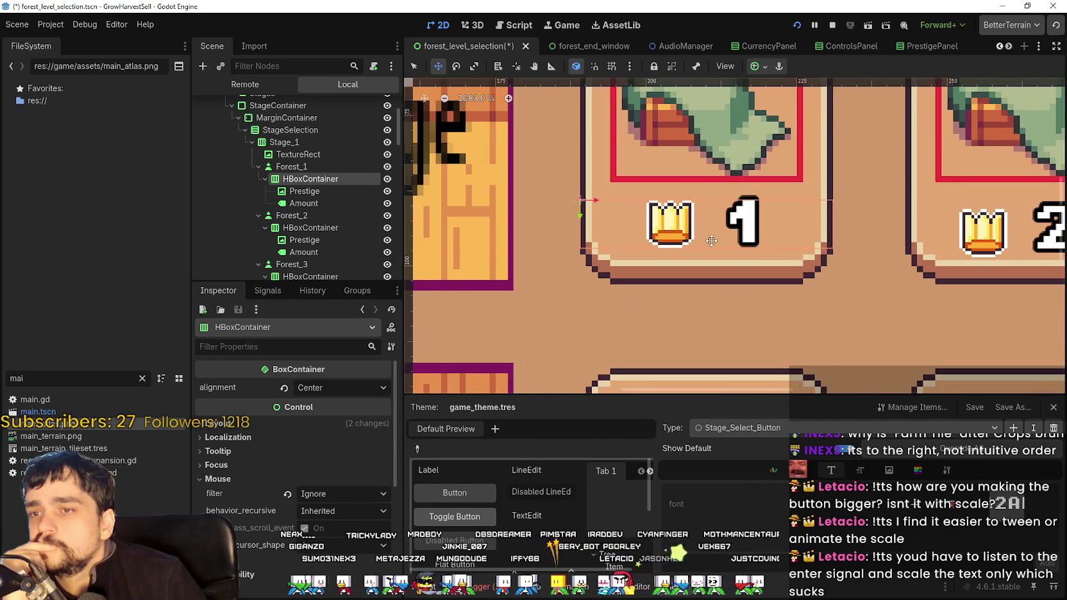
scroll(660, 214, up, 2)
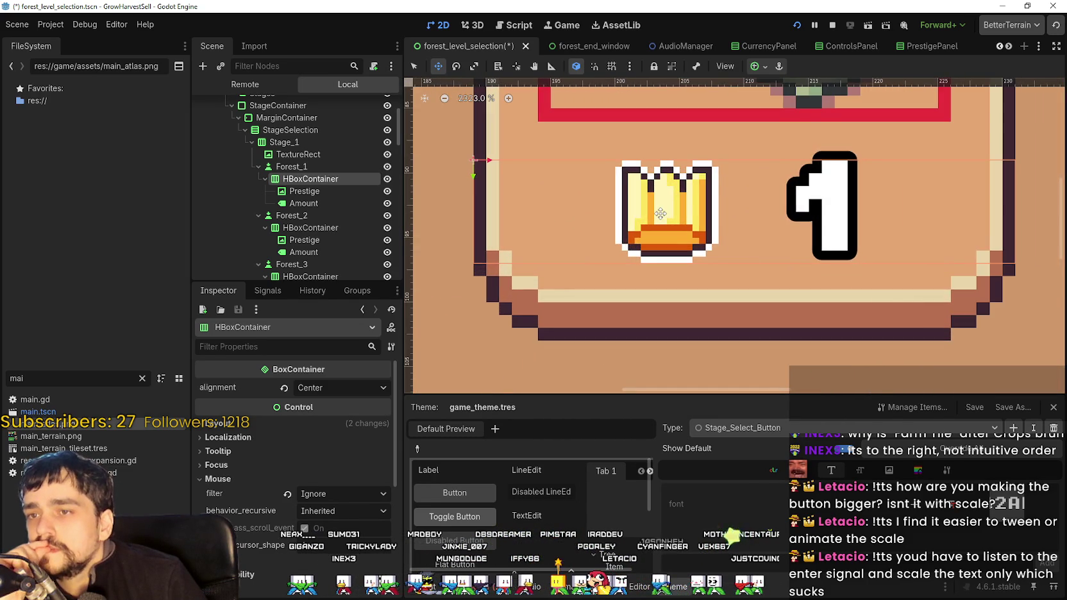
scroll(661, 214, down, 13)
scroll(661, 214, down, 1)
scroll(660, 214, up, 7)
scroll(661, 214, up, 3)
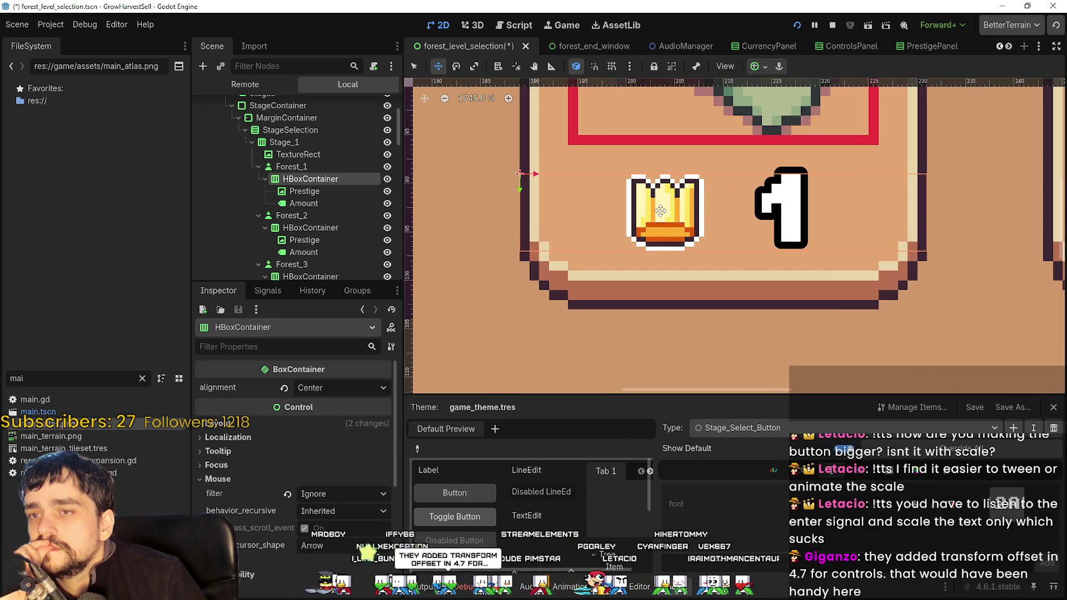
scroll(660, 210, down, 6)
scroll(662, 205, down, 11)
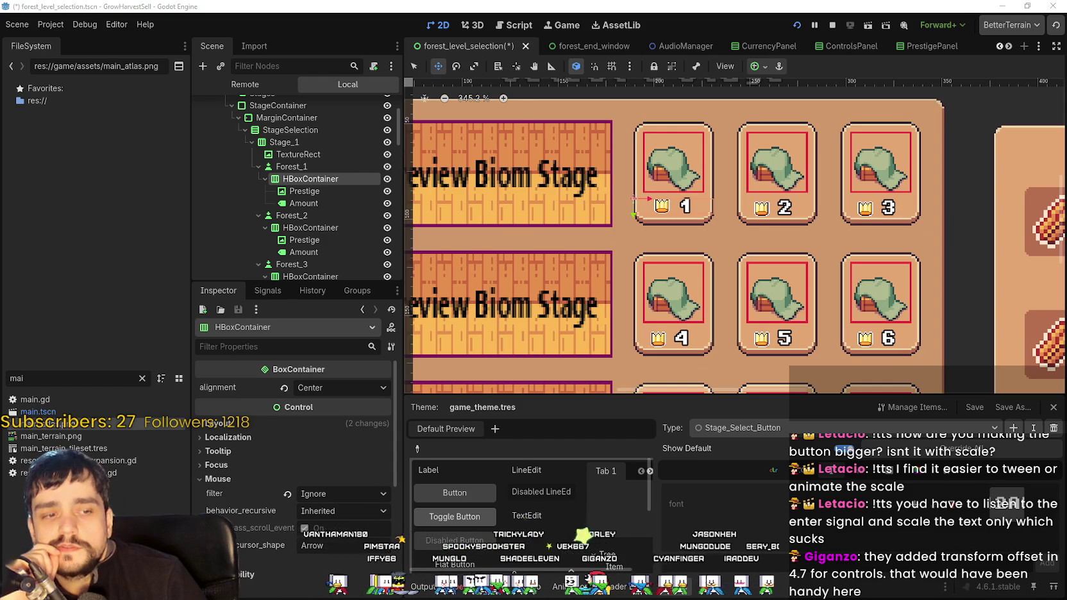
key(alt+Tab)
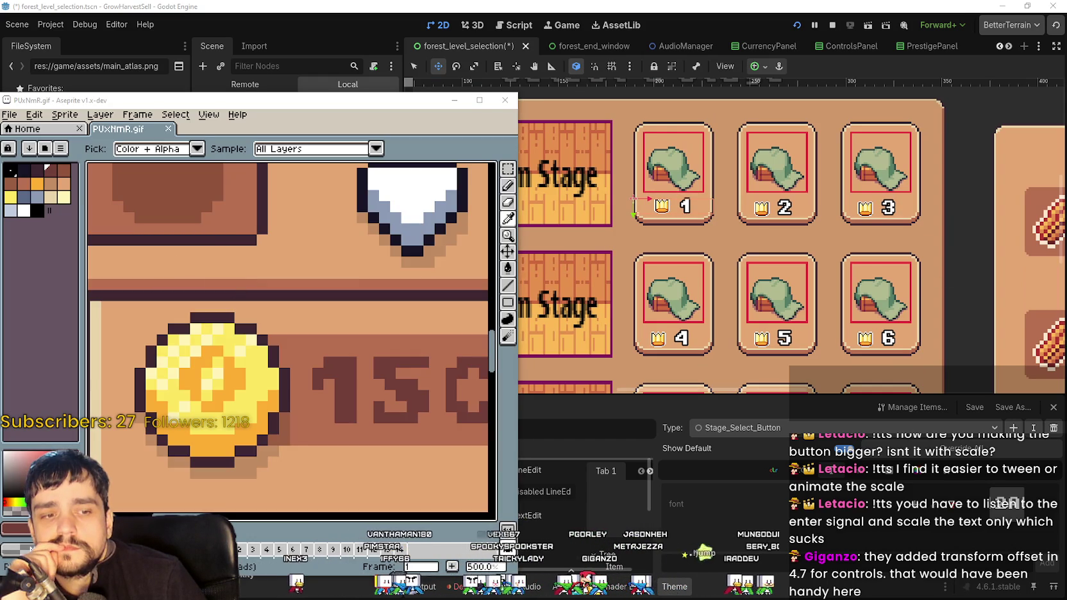
- Pan and zoom around main_atlas.png's button sprites in Aseprite, then return to Godot
key(alt+Tab)
scroll(616, 286, down, 8)
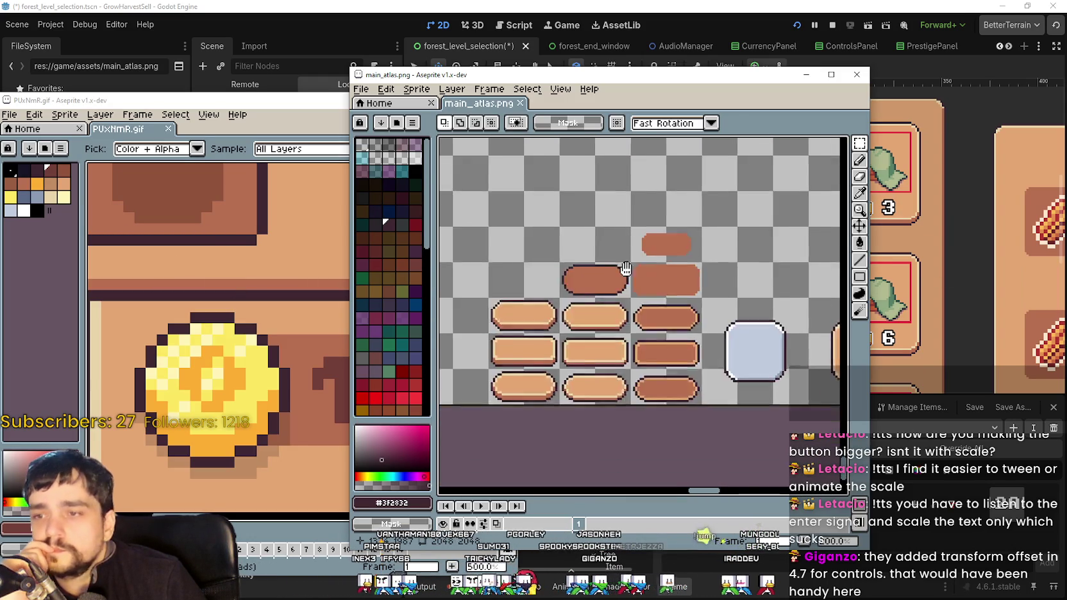
scroll(617, 286, up, 5)
scroll(565, 274, down, 2)
drag(671, 281, 563, 259)
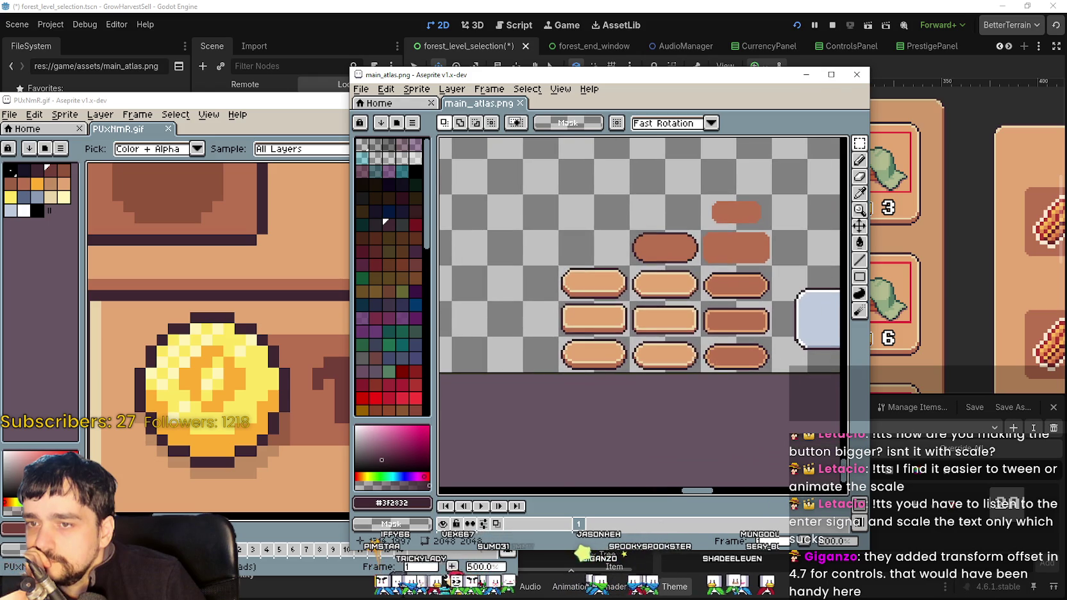
scroll(554, 339, up, 1)
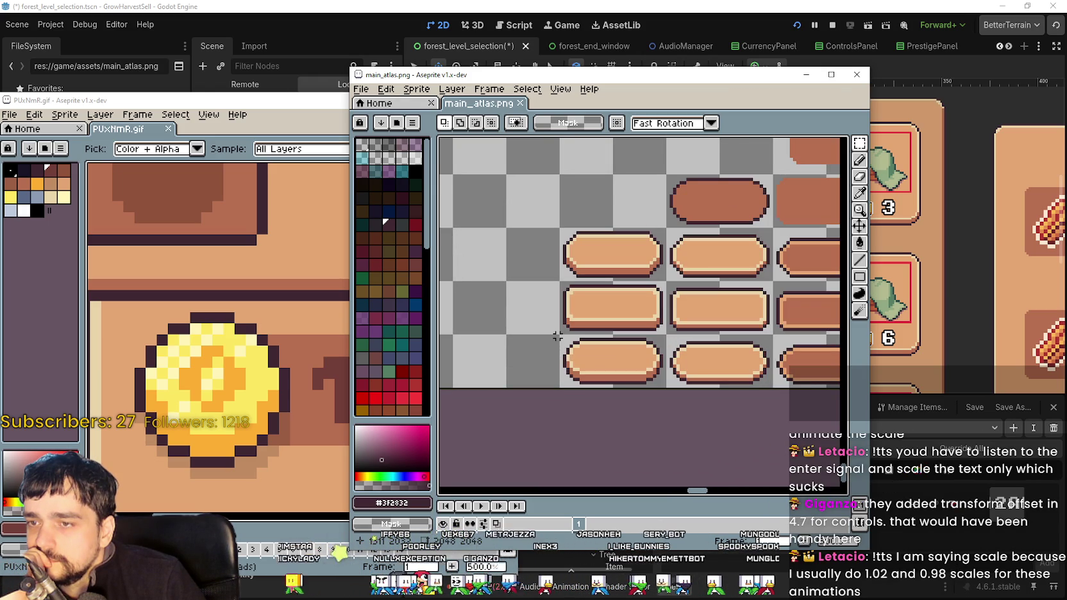
scroll(557, 336, down, 5)
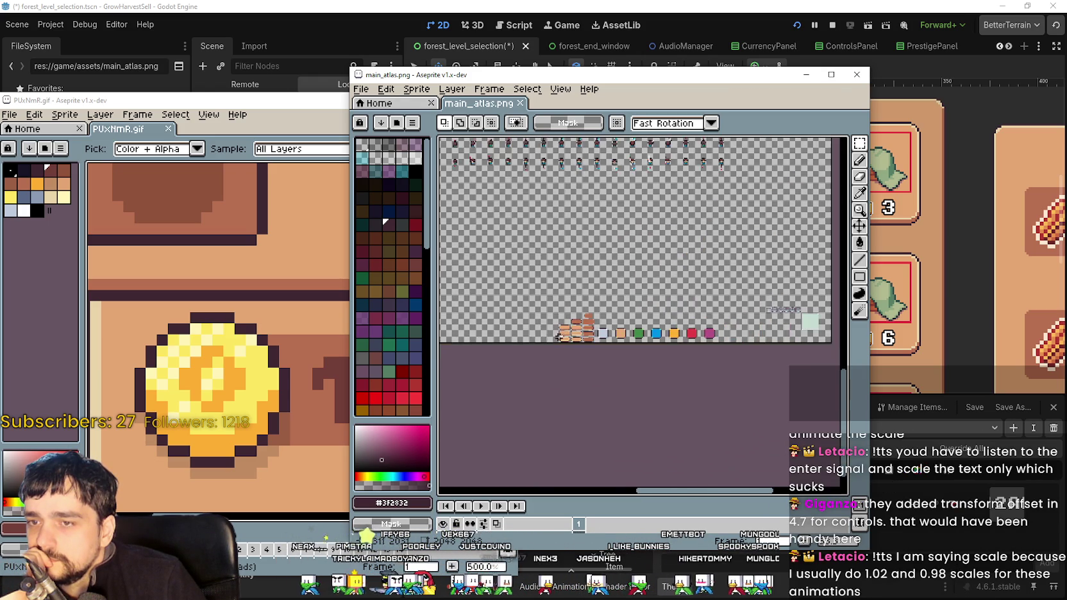
scroll(529, 264, up, 2)
scroll(613, 272, up, 1)
scroll(598, 254, up, 2)
scroll(612, 202, up, 1)
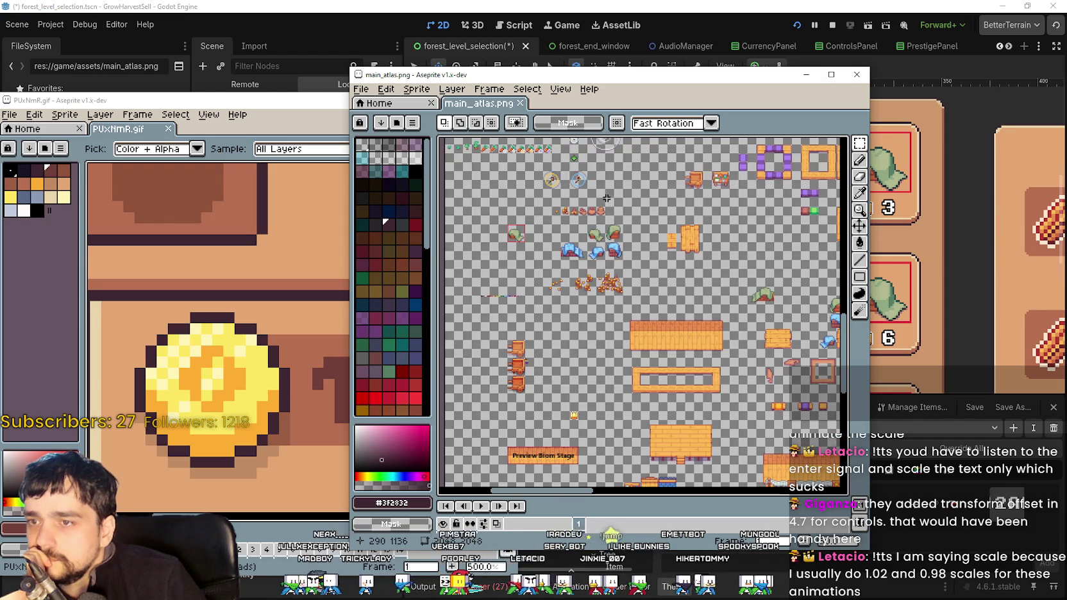
mouse_move(601, 202)
mouse_down()
mouse_move(651, 364)
mouse_move(630, 396)
mouse_up()
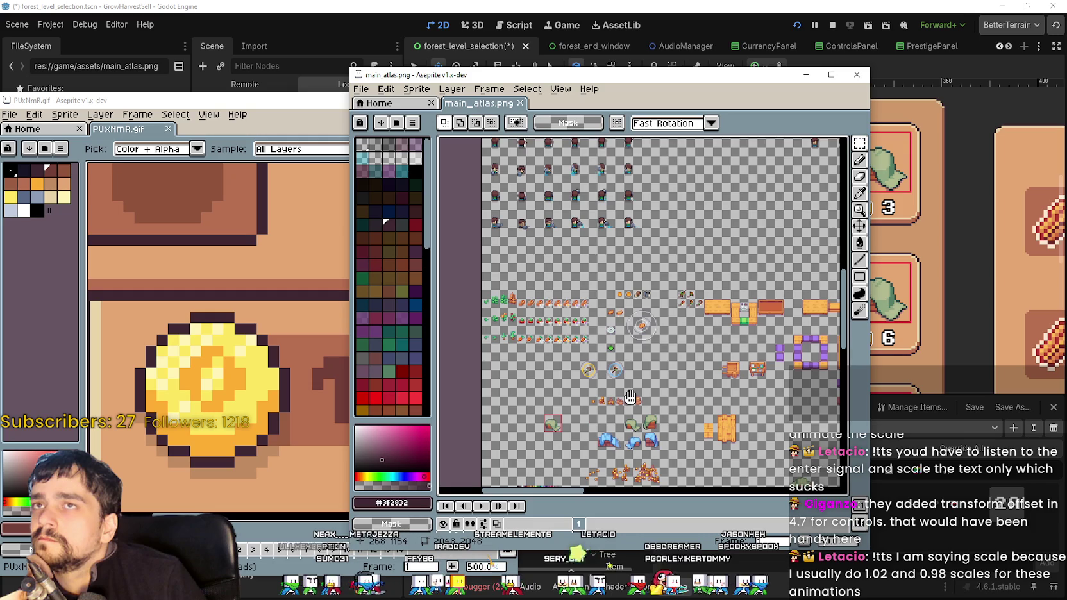
key(alt+Tab)
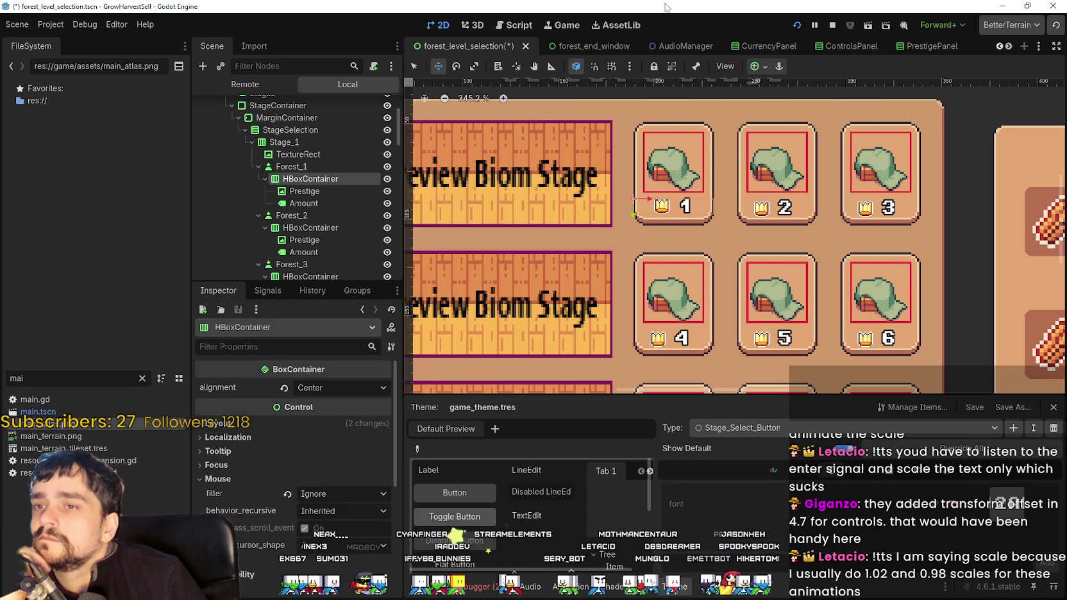
- Select Forest_1's HBoxContainer crown-and-number row and expand its Layout and Transform properties
scroll(693, 247, up, 3)
click(340, 168)
scroll(652, 200, up, 2)
click(340, 179)
scroll(289, 474, down, 8)
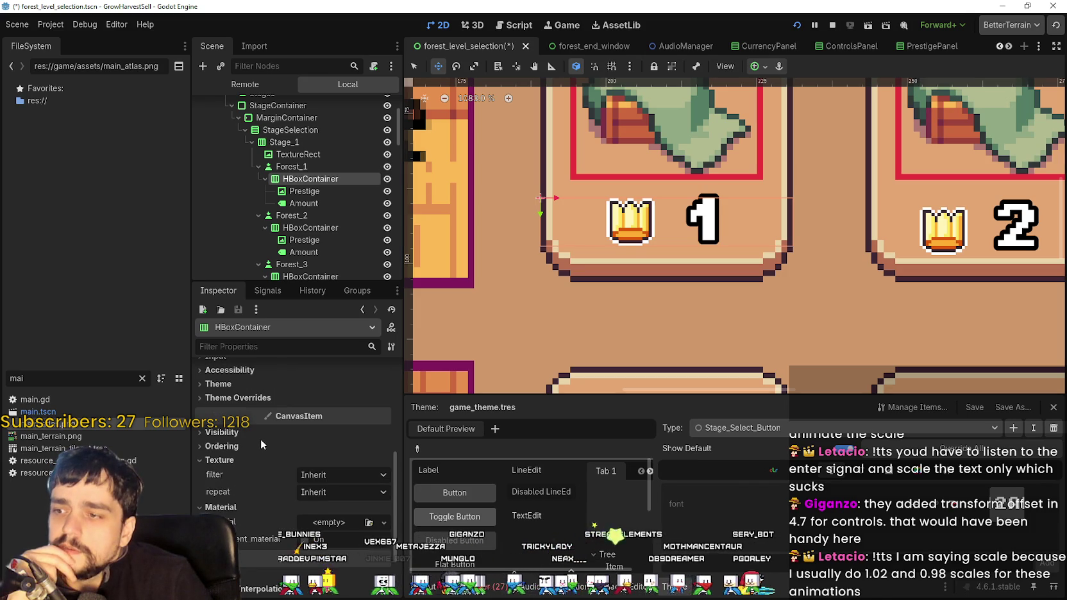
click(261, 444)
scroll(256, 398, down, 4)
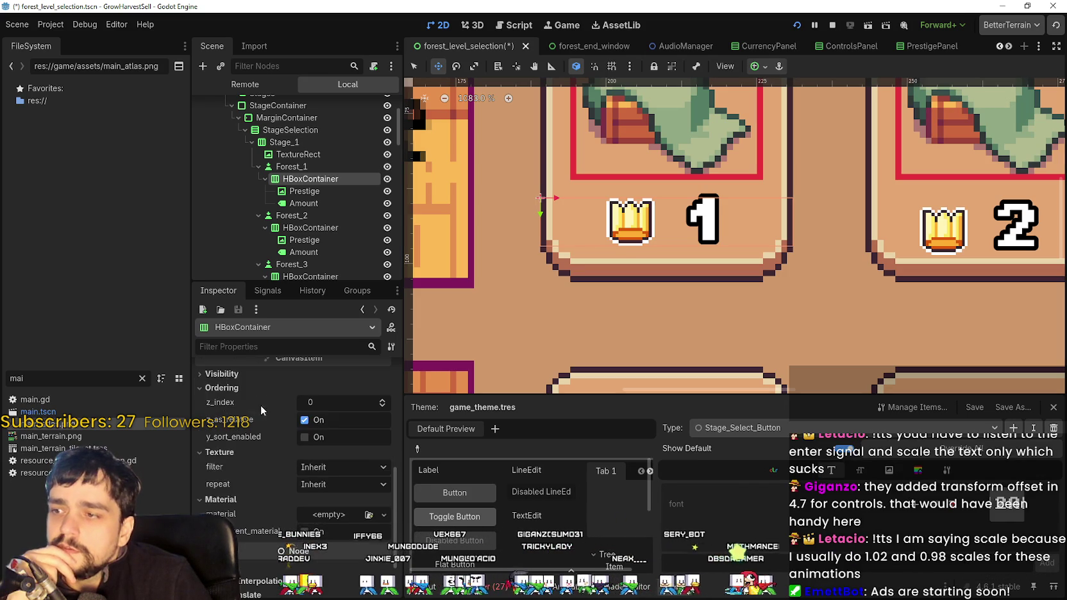
scroll(250, 495, up, 10)
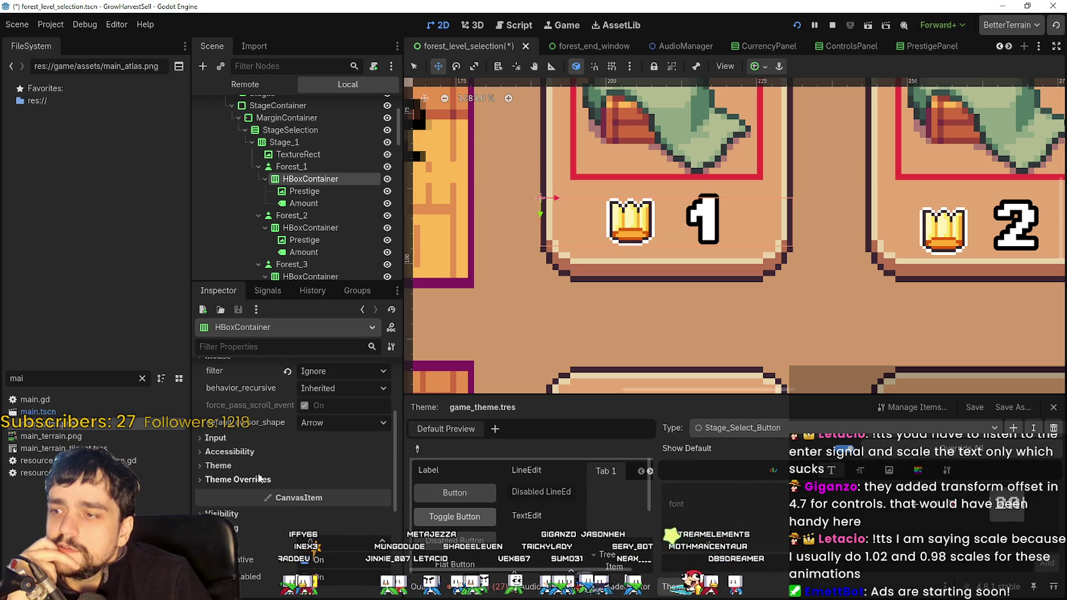
scroll(275, 481, up, 1)
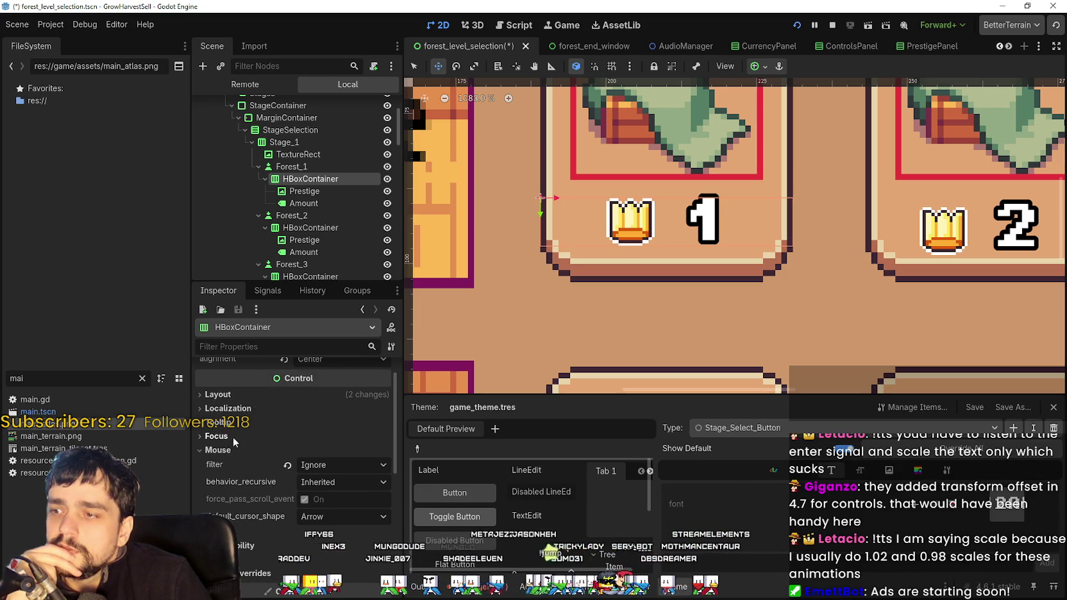
click(249, 396)
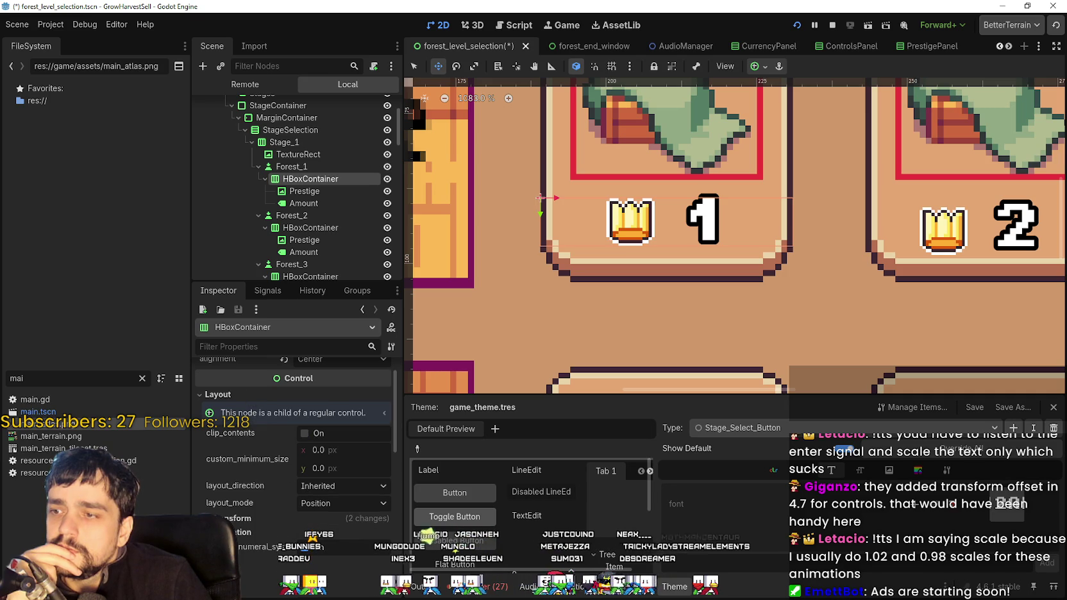
click(259, 517)
- Try a 0.8 horizontal scale on the row, keeping its alignment at Center
scroll(263, 513, down, 5)
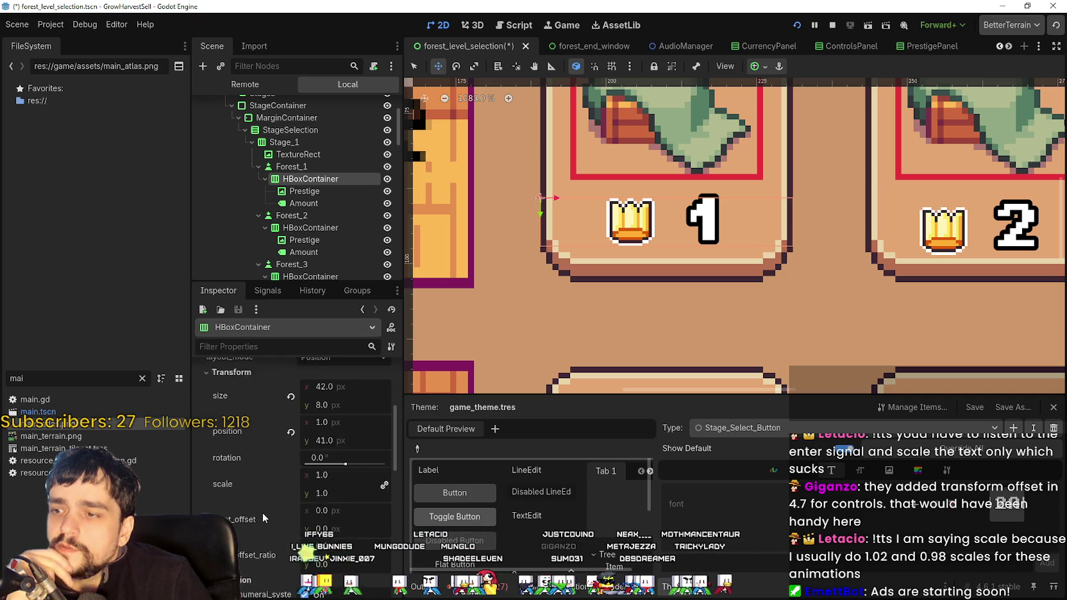
click(342, 446)
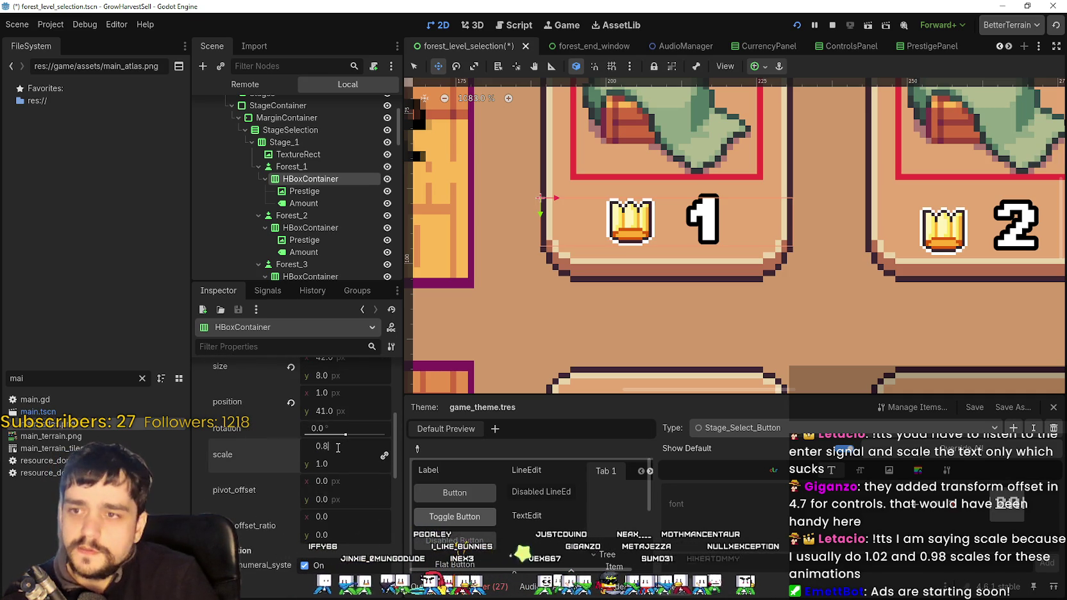
key(Return)
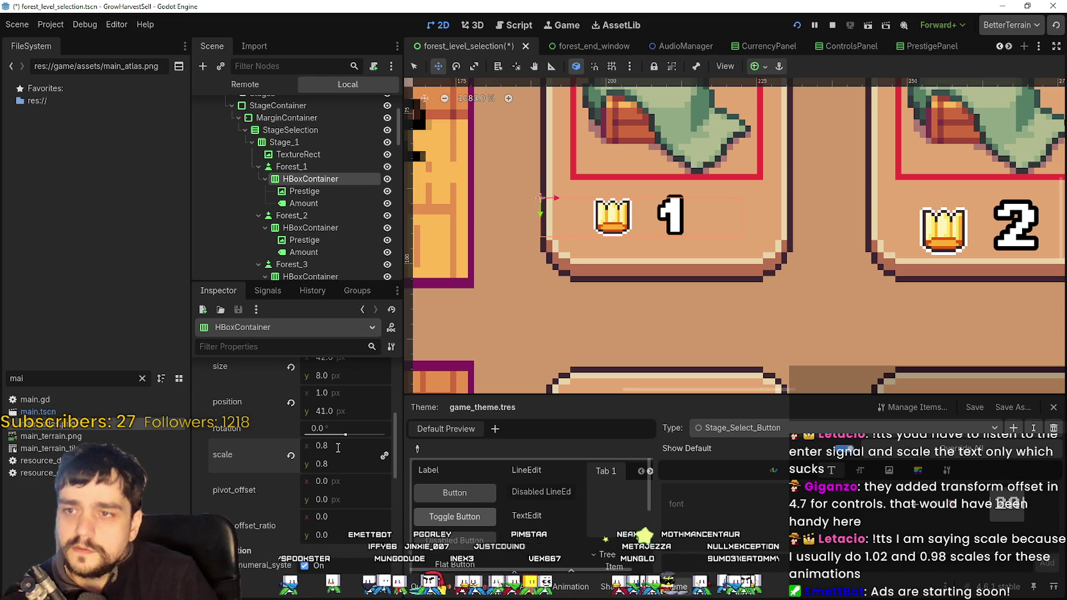
scroll(340, 443, up, 5)
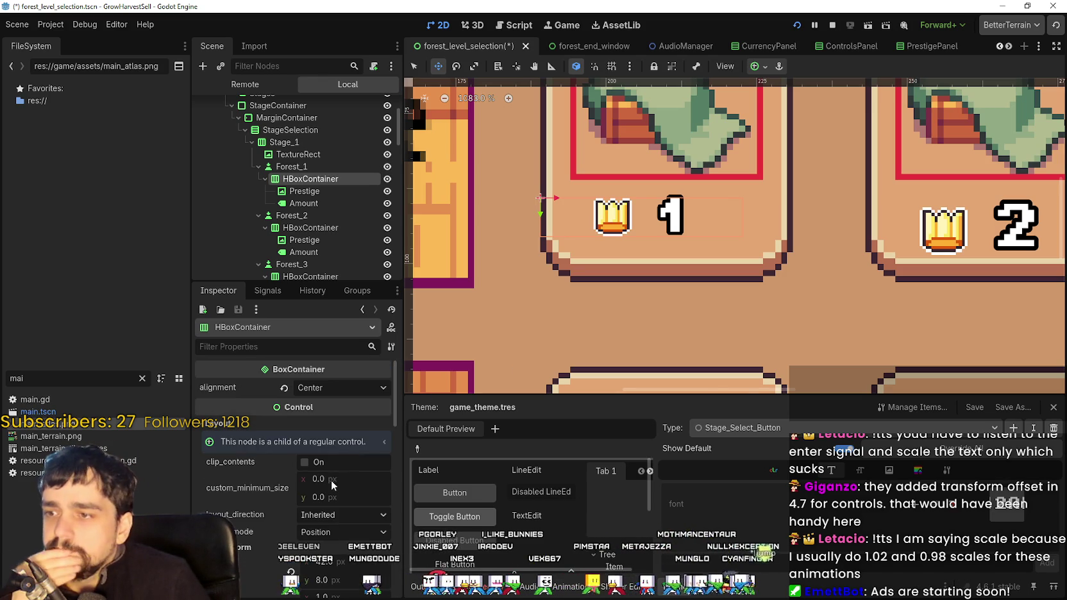
click(330, 392)
click(337, 422)
scroll(605, 161, down, 3)
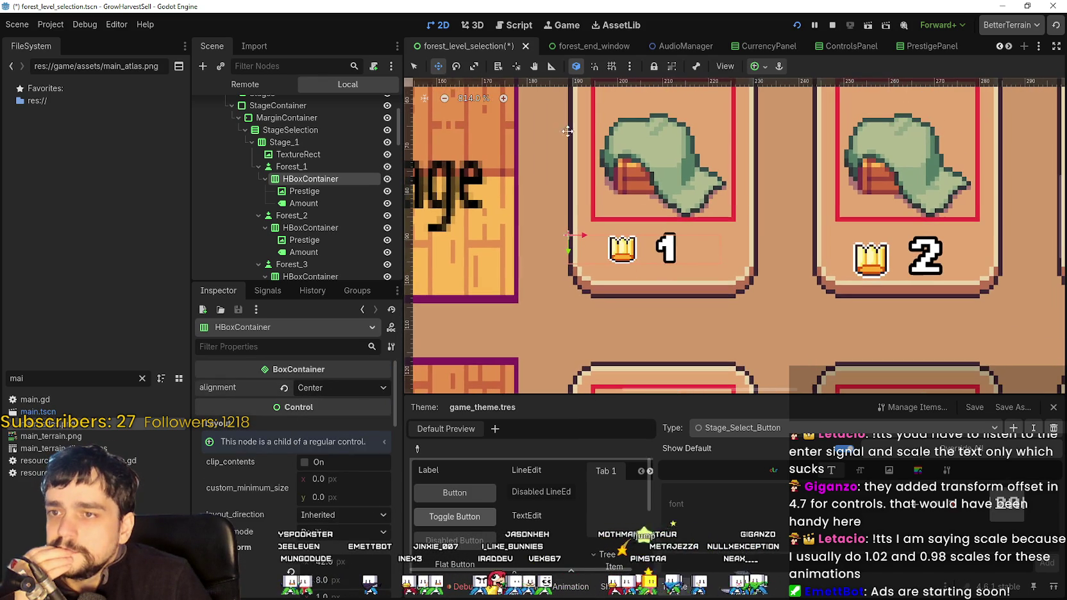
- Reset the row's scale to 1 and resize it with the Select tool to 42 px wide
click(414, 68)
scroll(645, 234, up, 1)
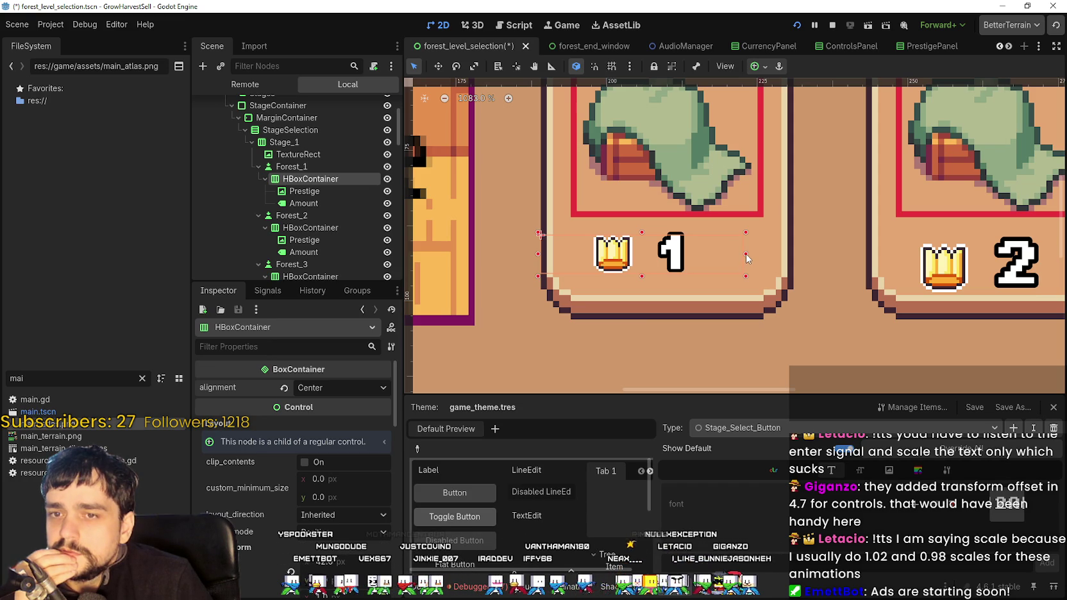
drag(747, 254, 796, 257)
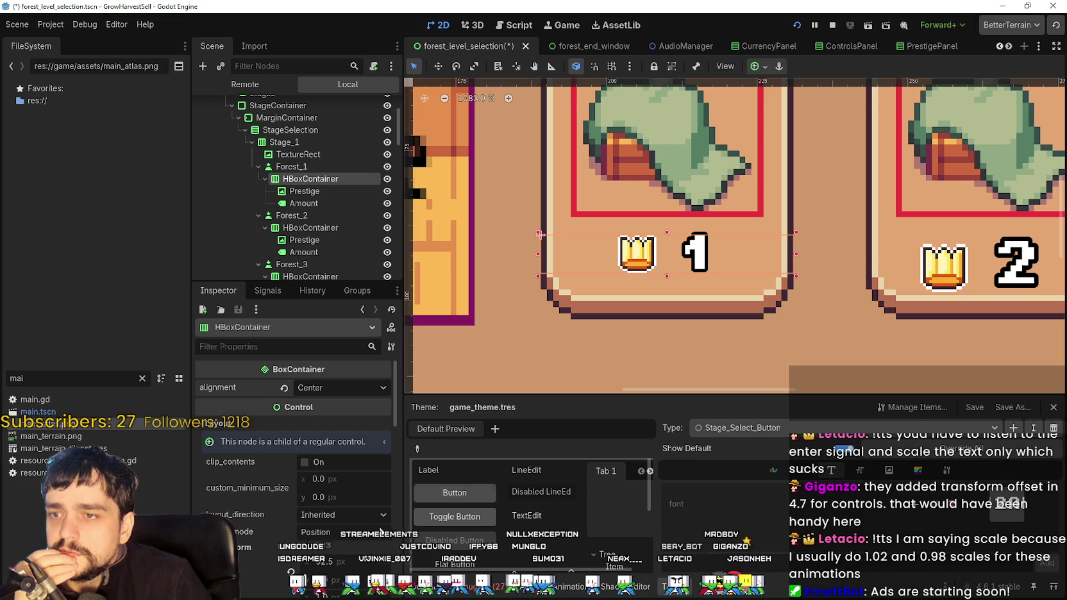
scroll(306, 540, down, 2)
scroll(666, 322, down, 3)
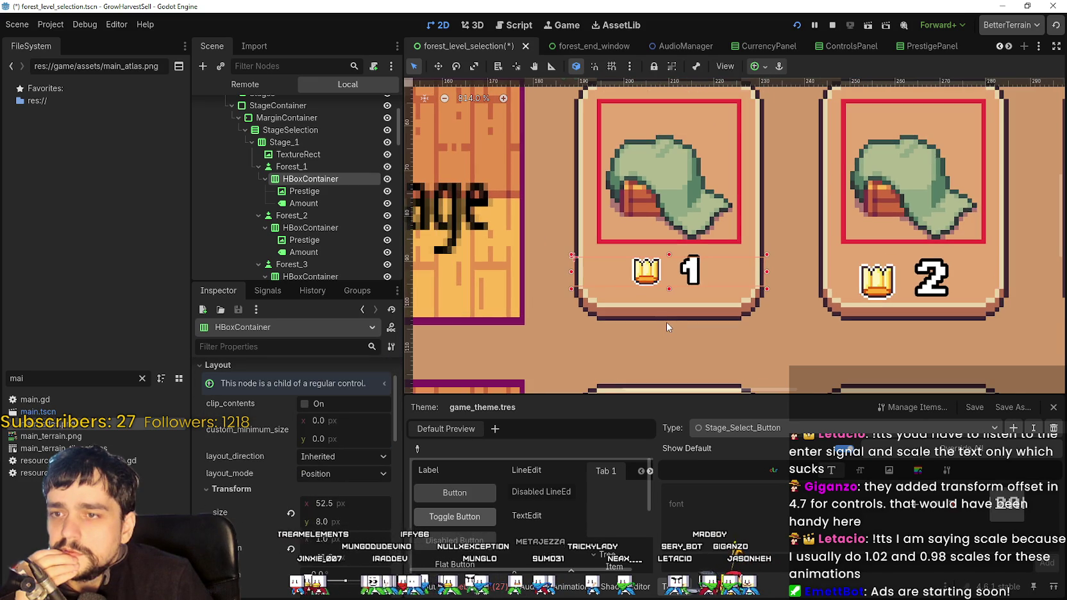
scroll(667, 322, up, 1)
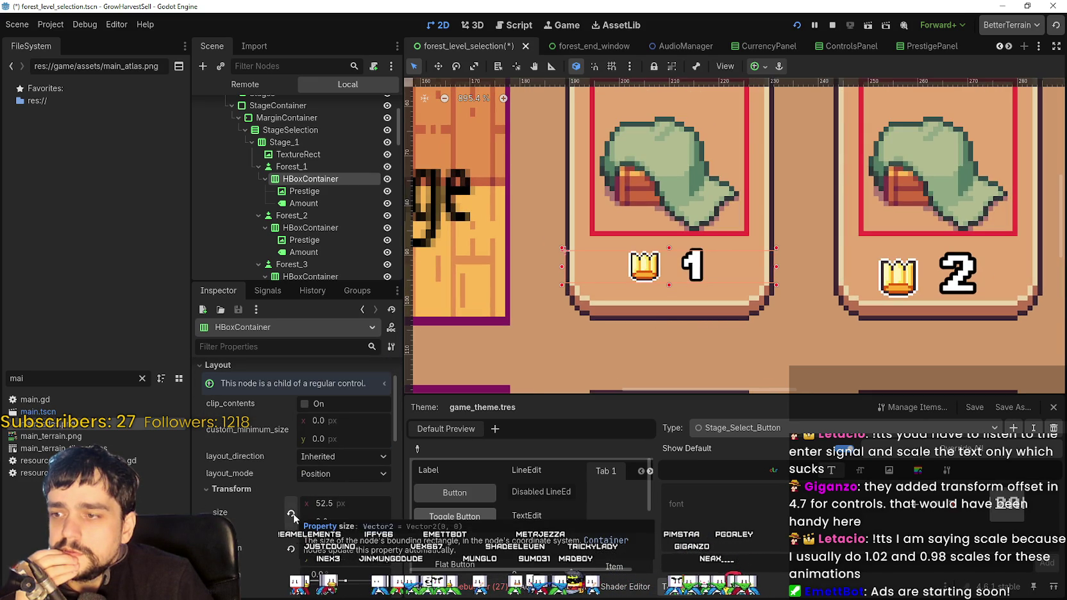
scroll(292, 563, down, 2)
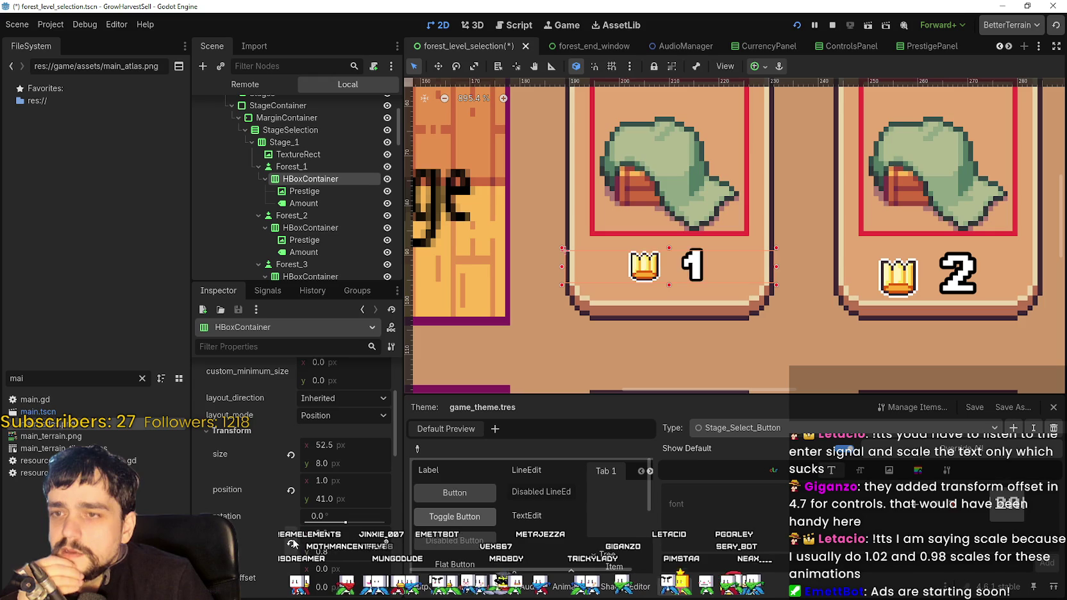
click(292, 544)
mouse_move(828, 270)
mouse_down()
mouse_move(762, 272)
mouse_move(777, 274)
mouse_up()
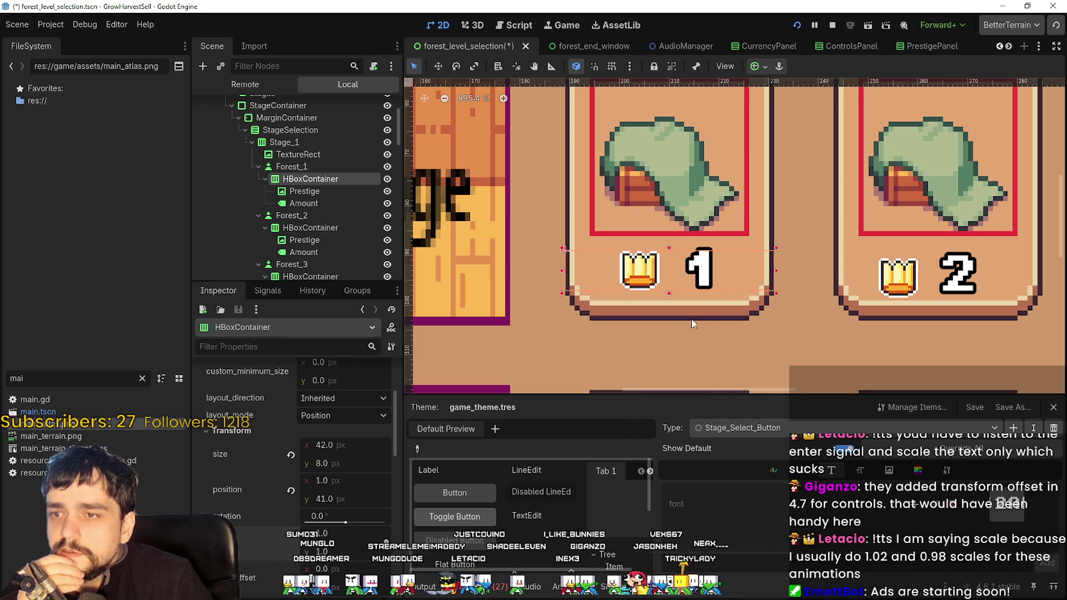
click(309, 194)
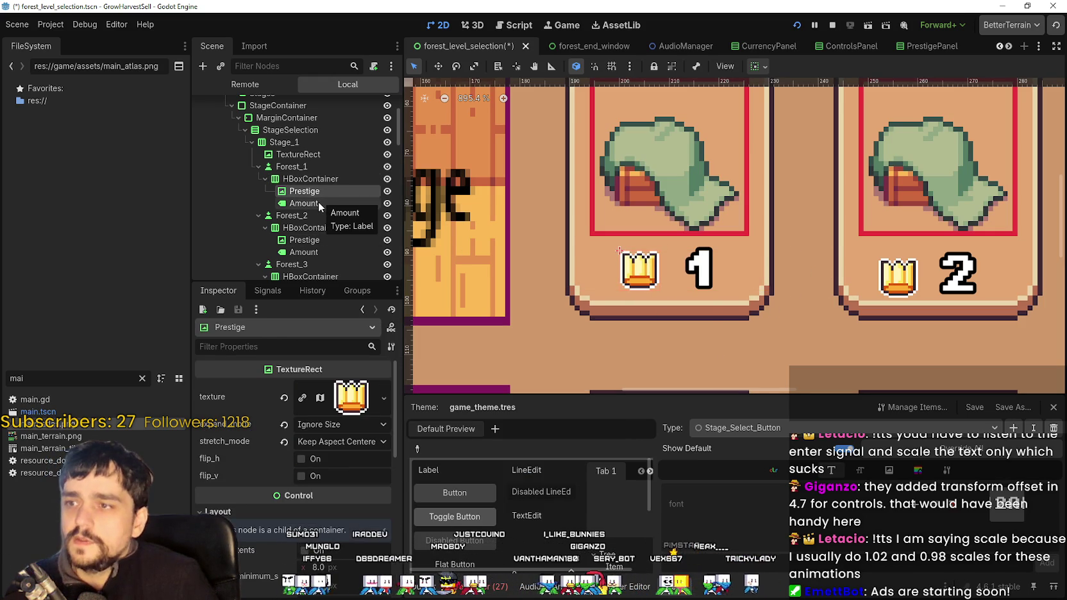
- Check the crown and Amount label layout and transform values, then select the Prestige crown icon
ctrl+click(319, 202)
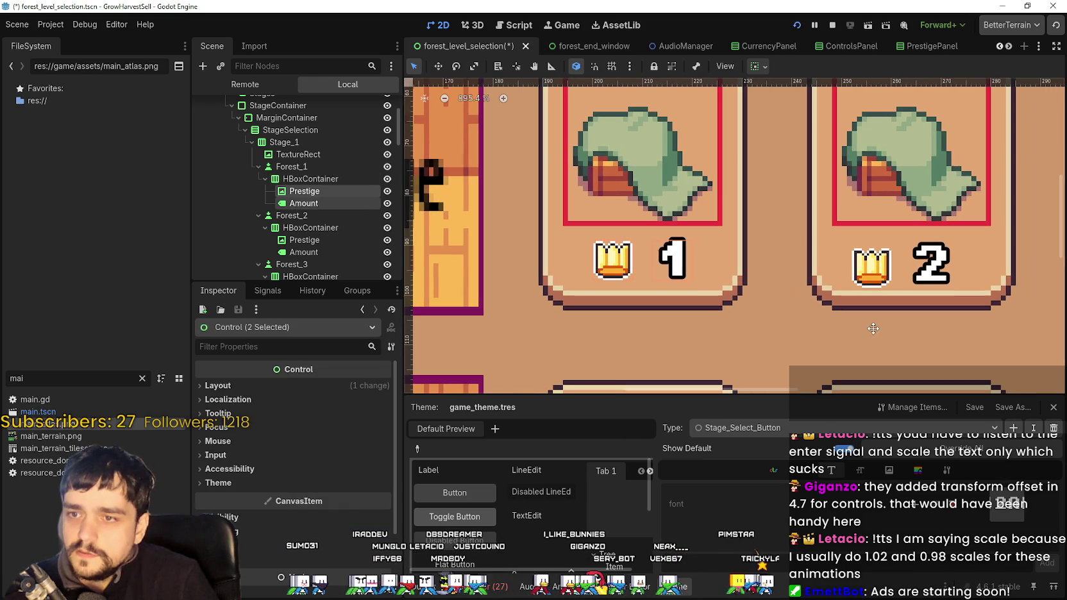
click(234, 385)
click(245, 486)
scroll(331, 486, down, 4)
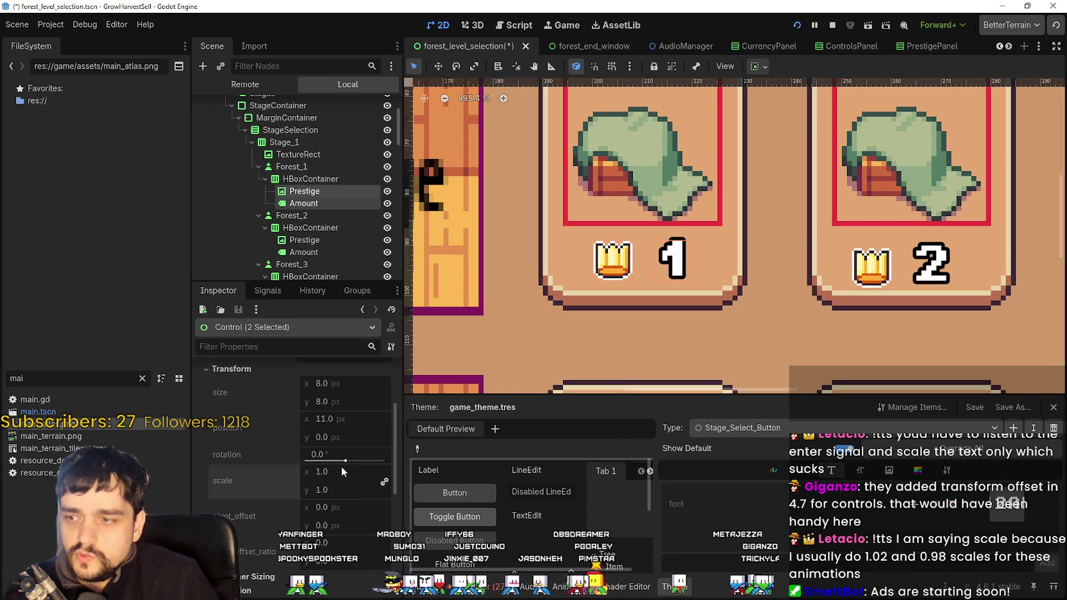
scroll(342, 466, up, 4)
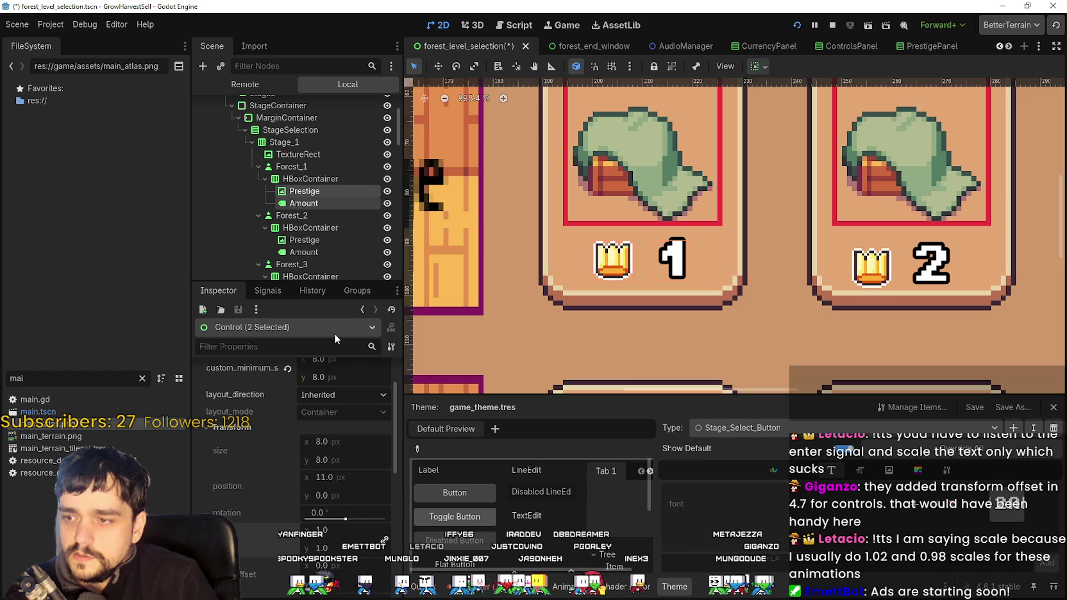
click(306, 203)
click(304, 191)
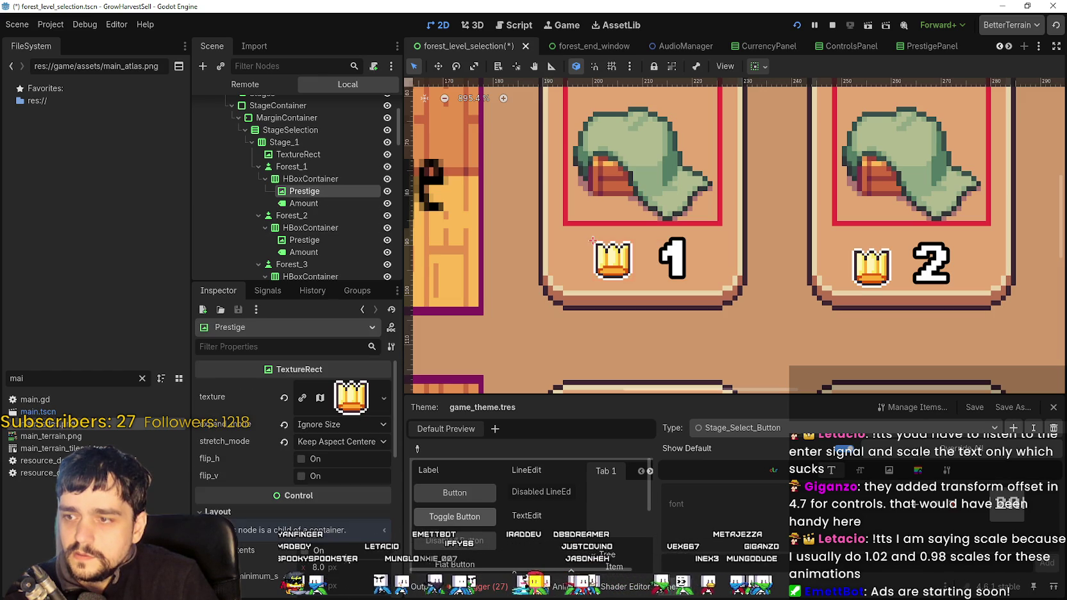
scroll(344, 552, down, 5)
click(318, 516)
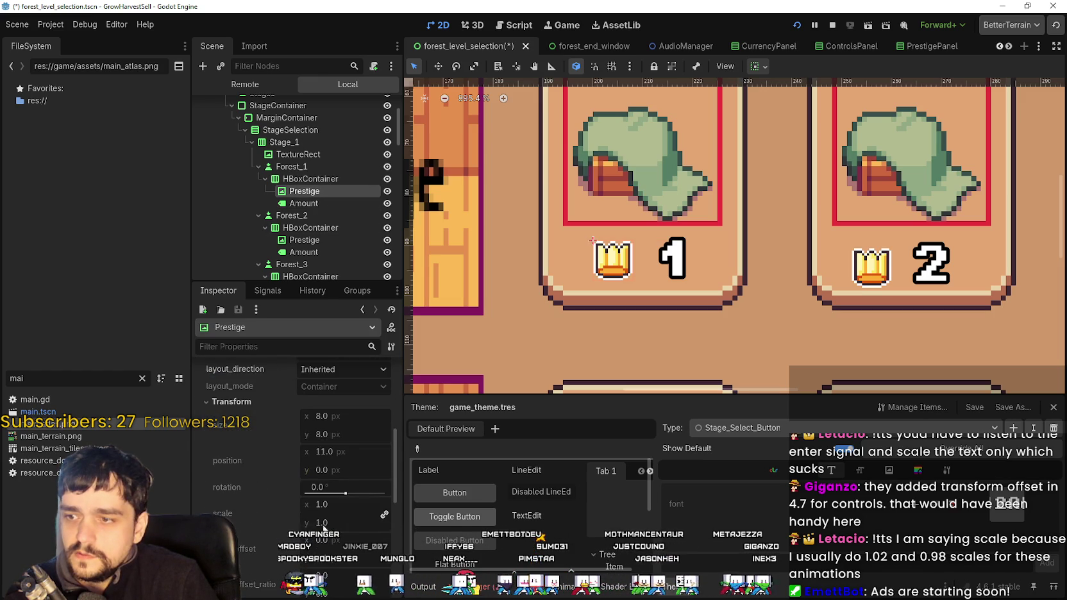
scroll(340, 465, up, 3)
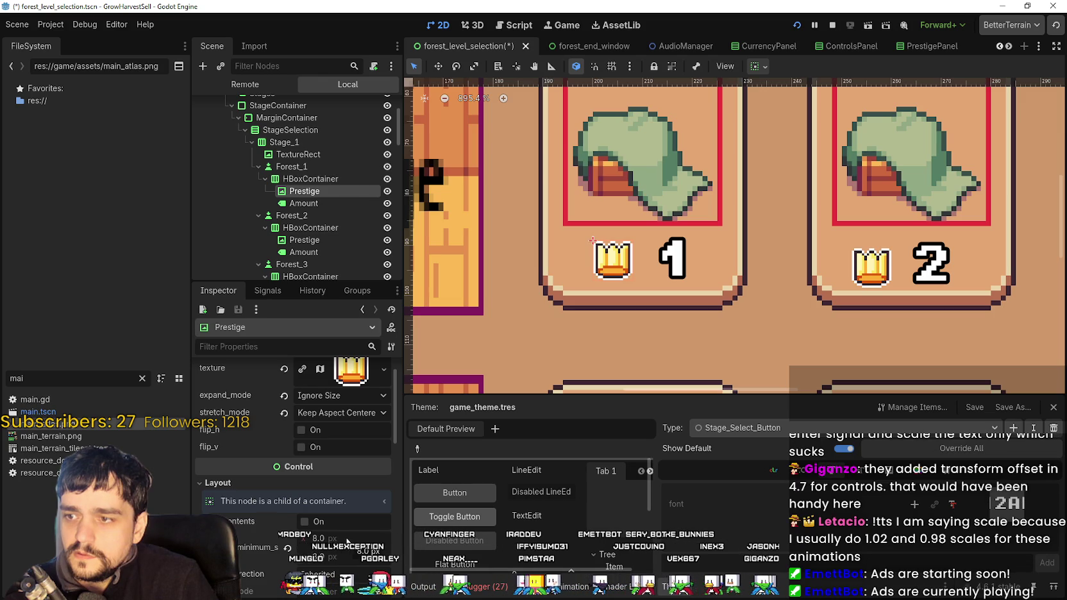
- Set the crown icon's minimum width to 6 px and save the forest_level_selection scene
click(340, 537)
text(6)
key(Return)
key(ctrl+s)
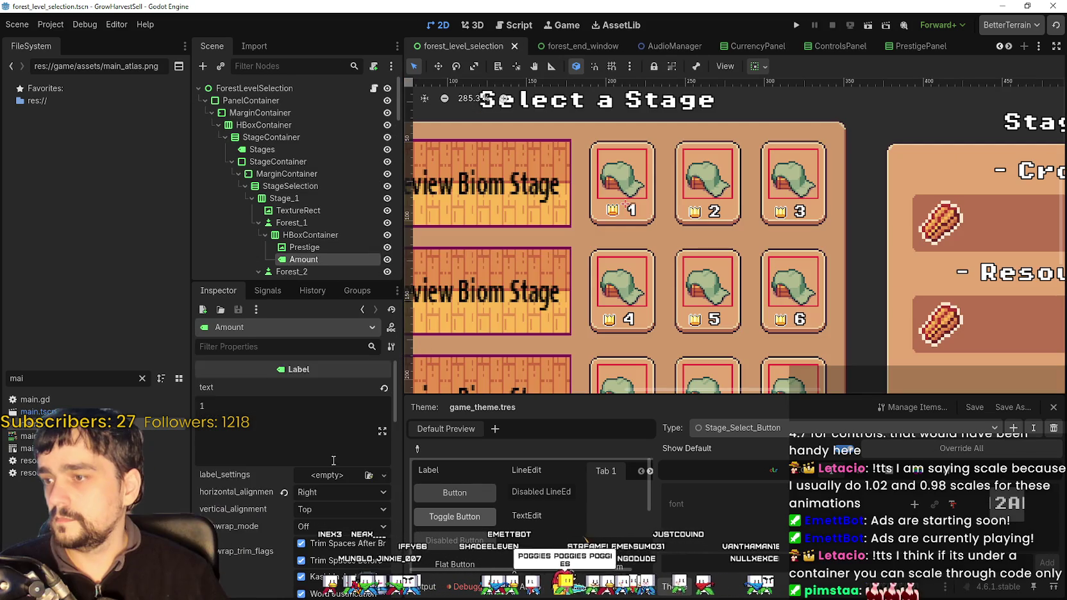
scroll(267, 514, down, 5)
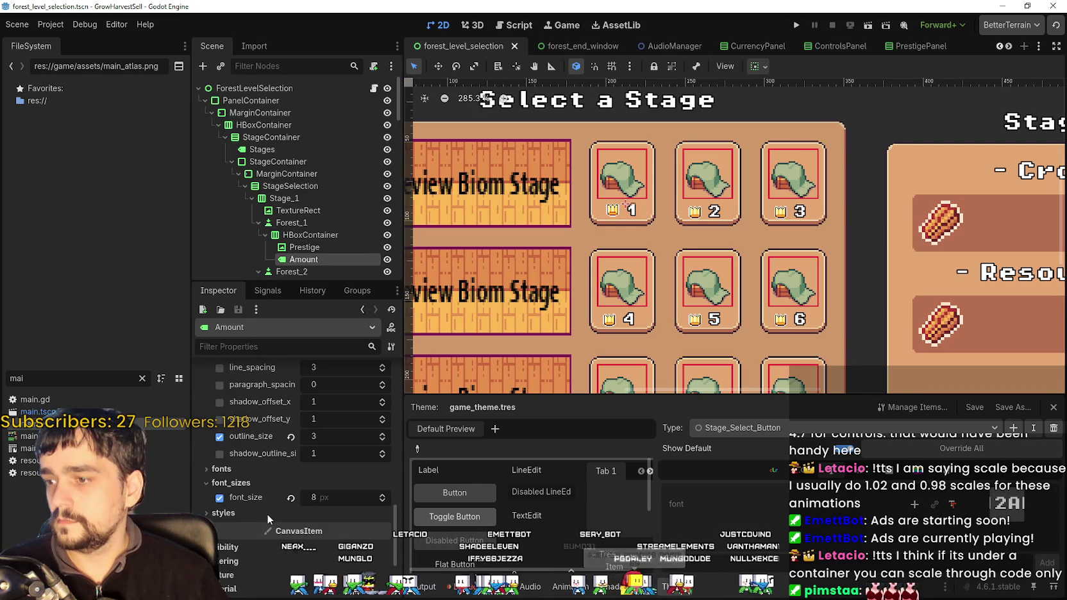
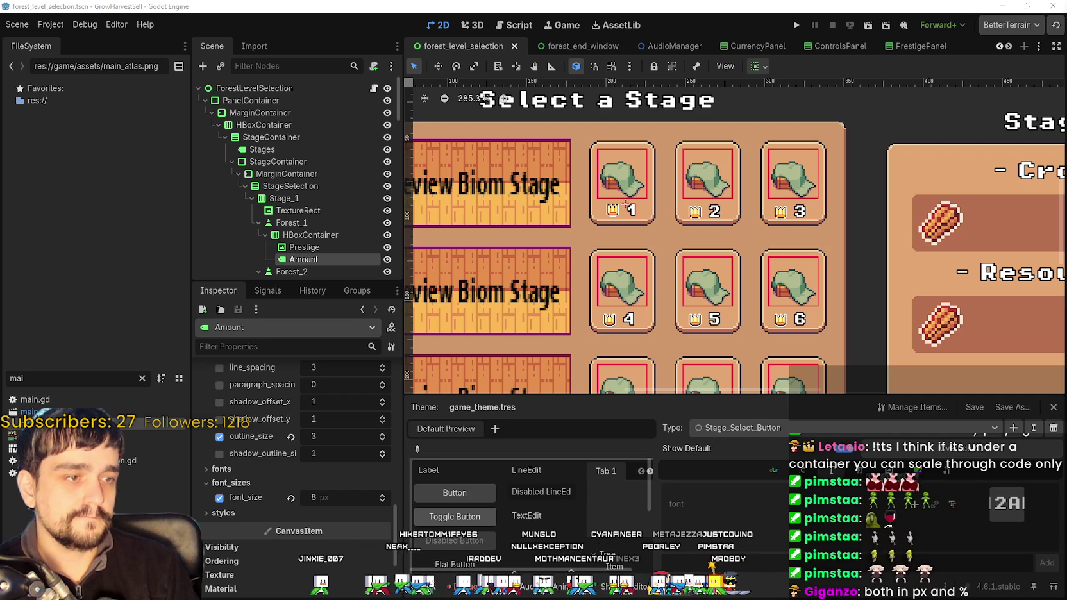
- Return to the stage-select scene in 2D and launch the game
click(617, 25)
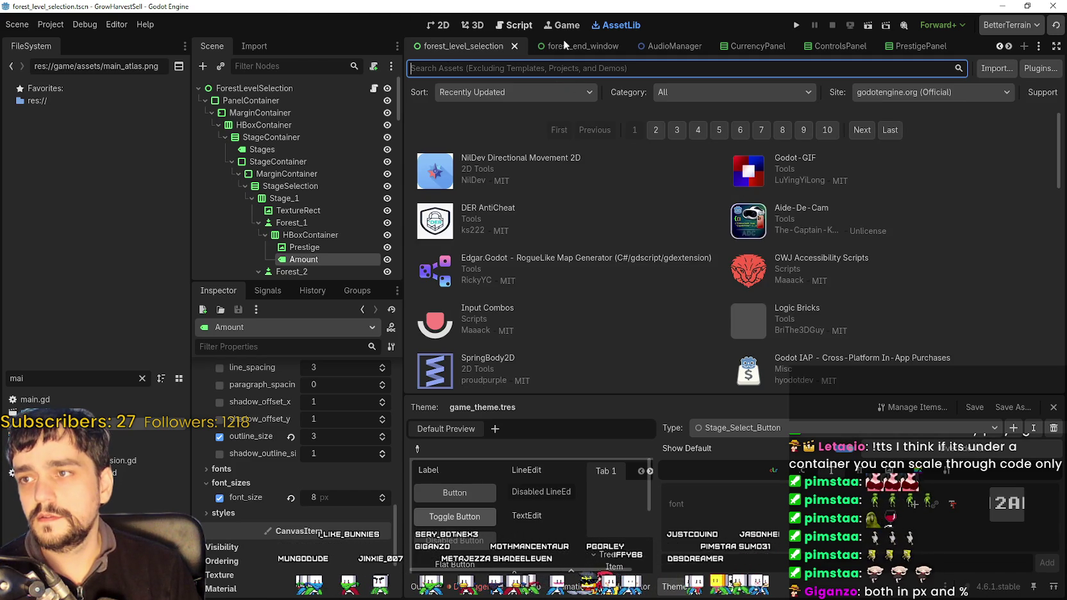
key(ctrl+F1)
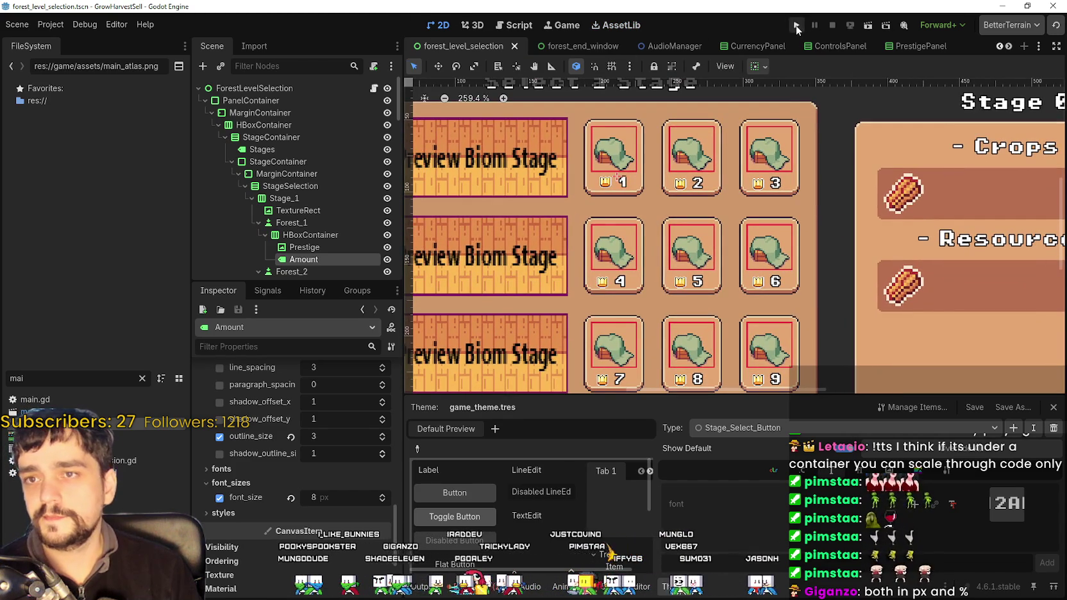
click(797, 25)
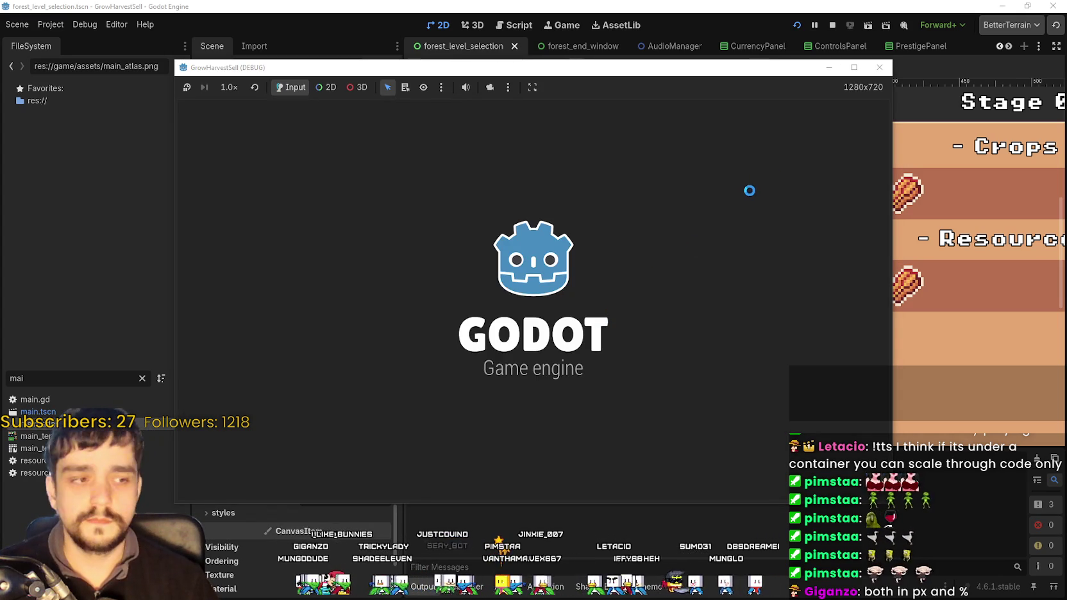
click(833, 27)
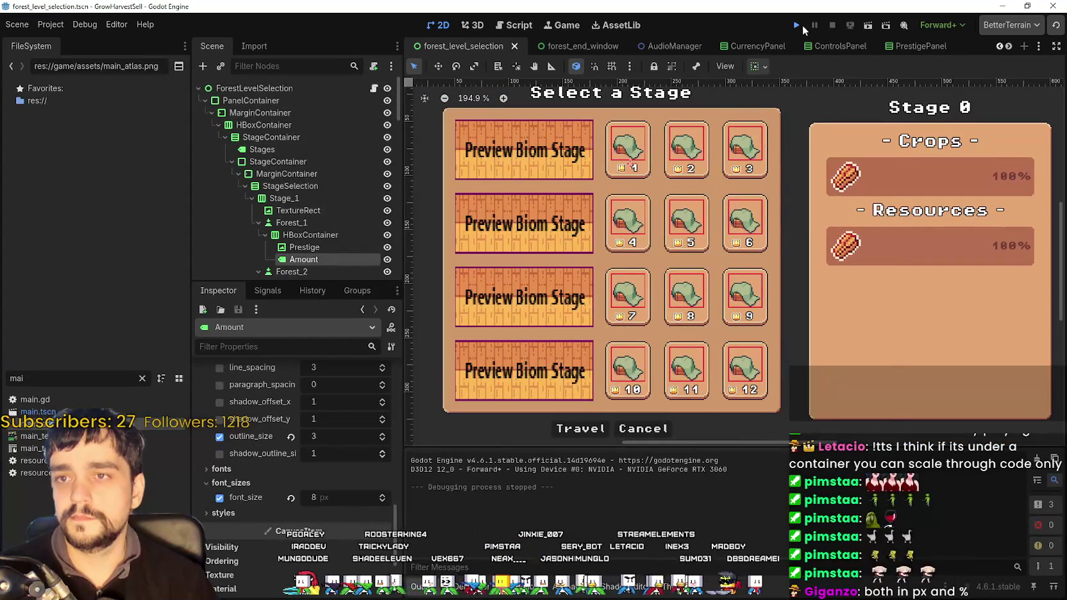
click(797, 25)
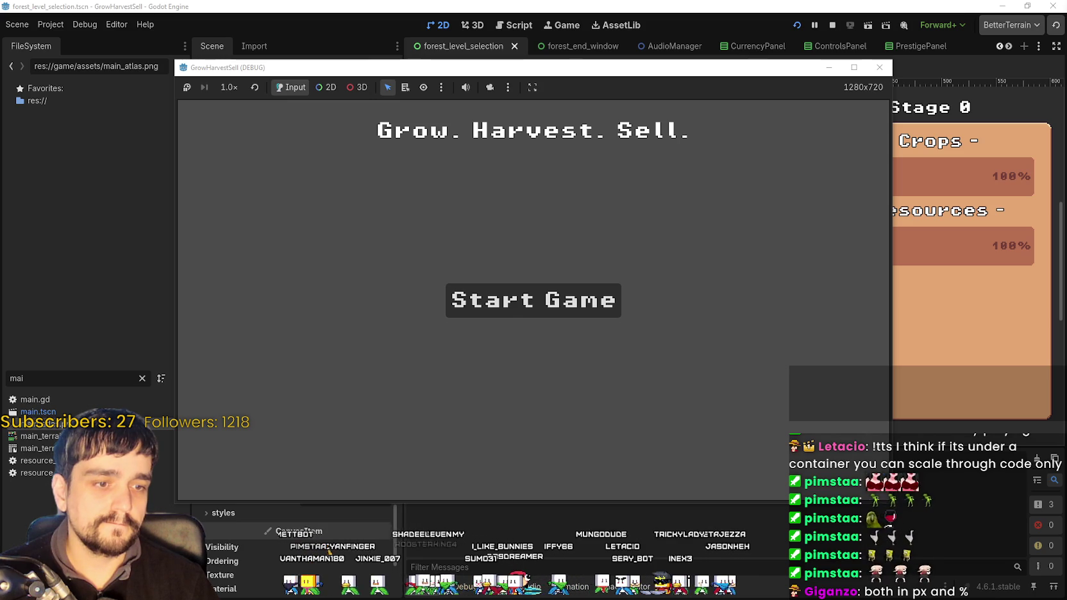
- Start a new game, unlock Whisper on the skill board, and open the cart's stage selection
click(533, 300)
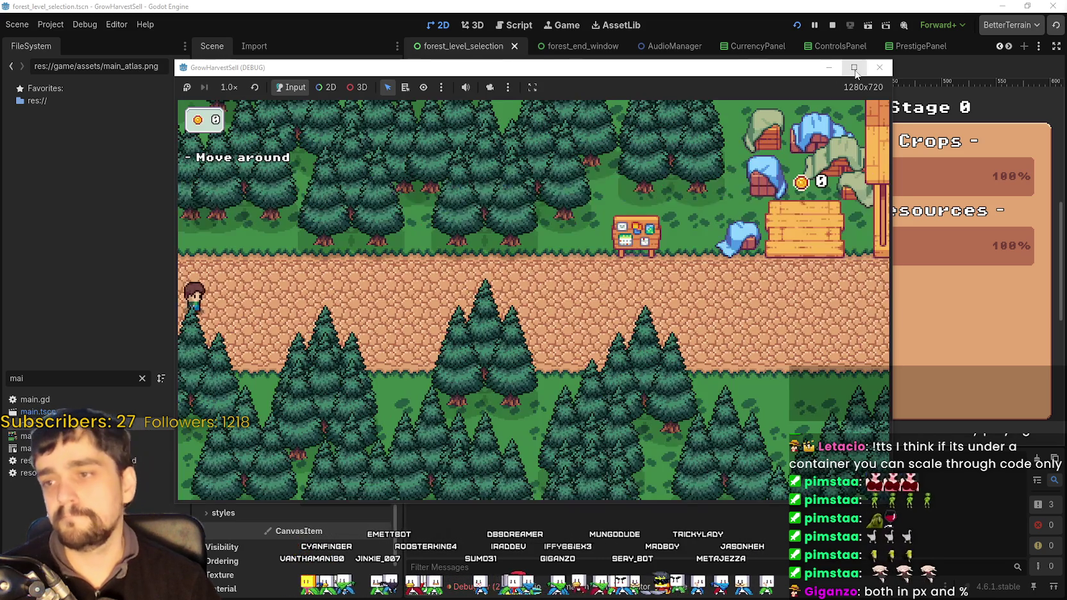
click(854, 68)
click(558, 328)
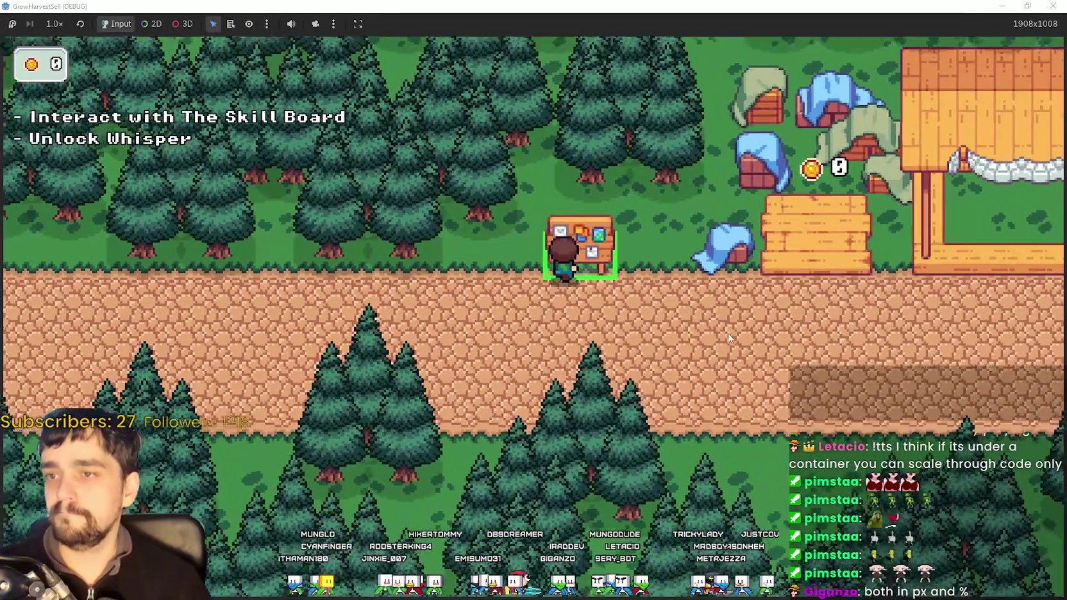
key(e)
click(561, 306)
key(Escape)
click(671, 393)
key(e)
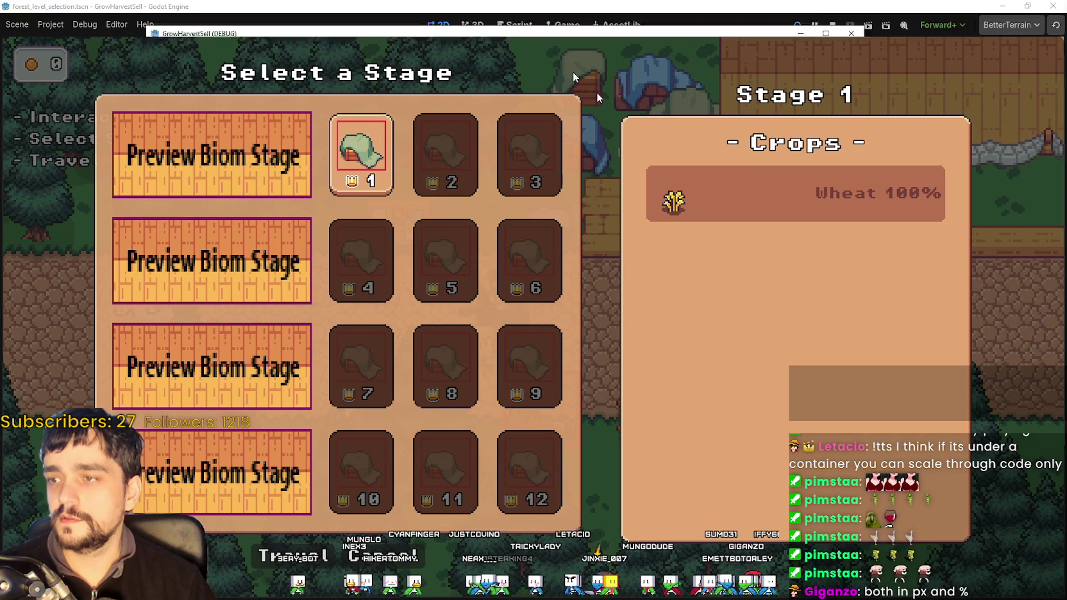
key(super+Down)
scroll(616, 160, up, 6)
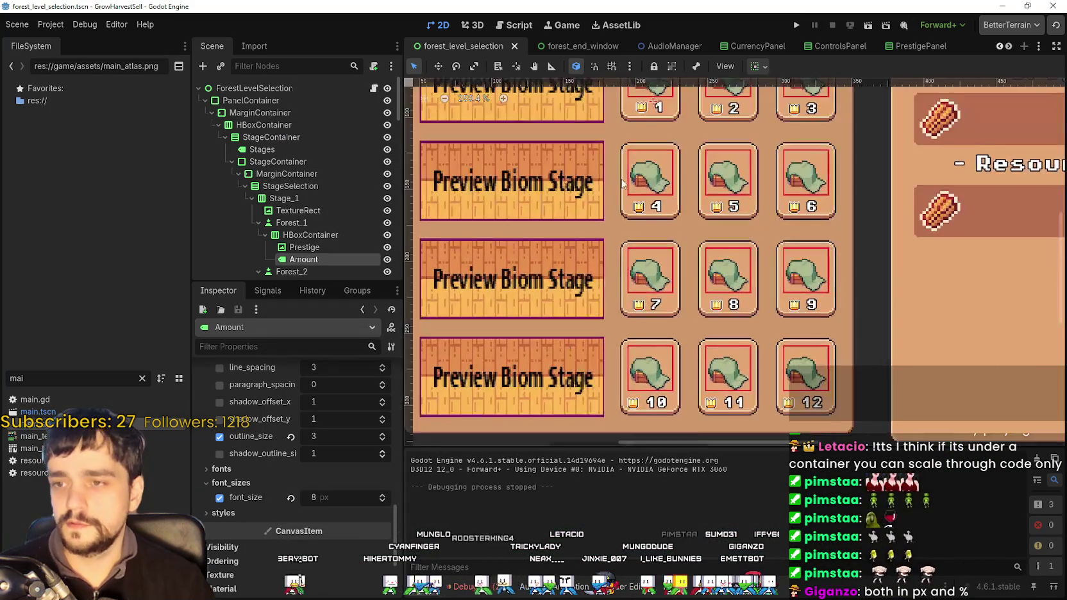
- Select the crown-and-number HBoxContainer row and set its alignment to Center
click(635, 188)
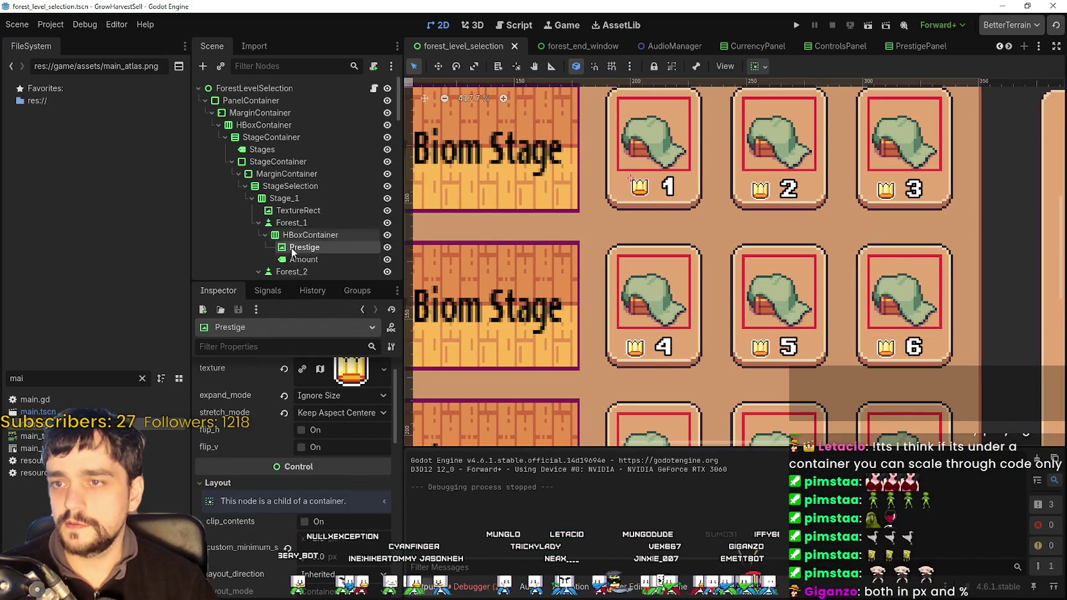
click(310, 234)
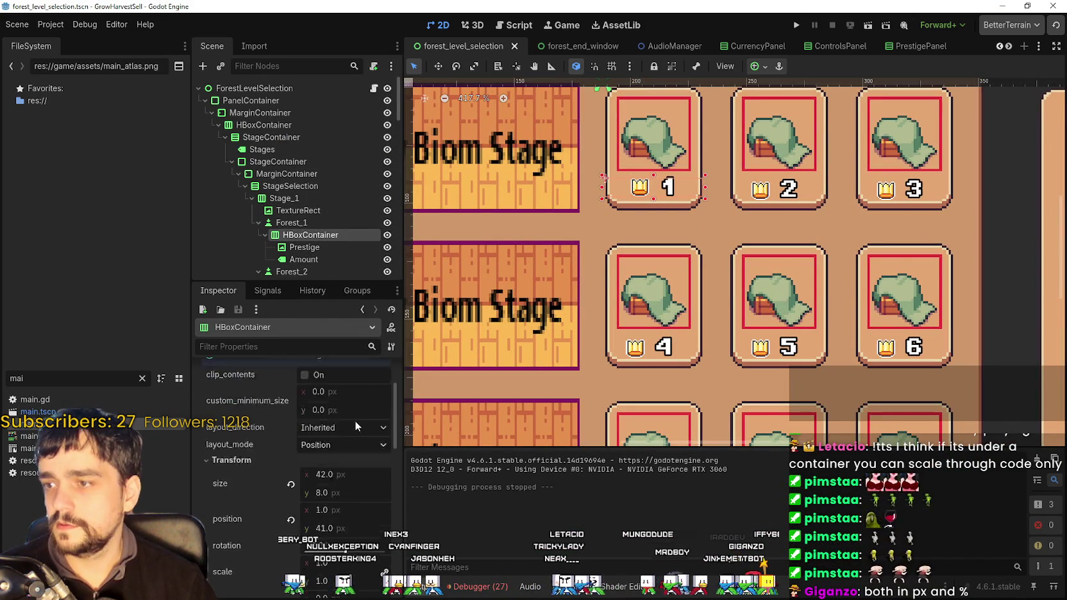
scroll(356, 424, up, 3)
click(323, 362)
click(329, 400)
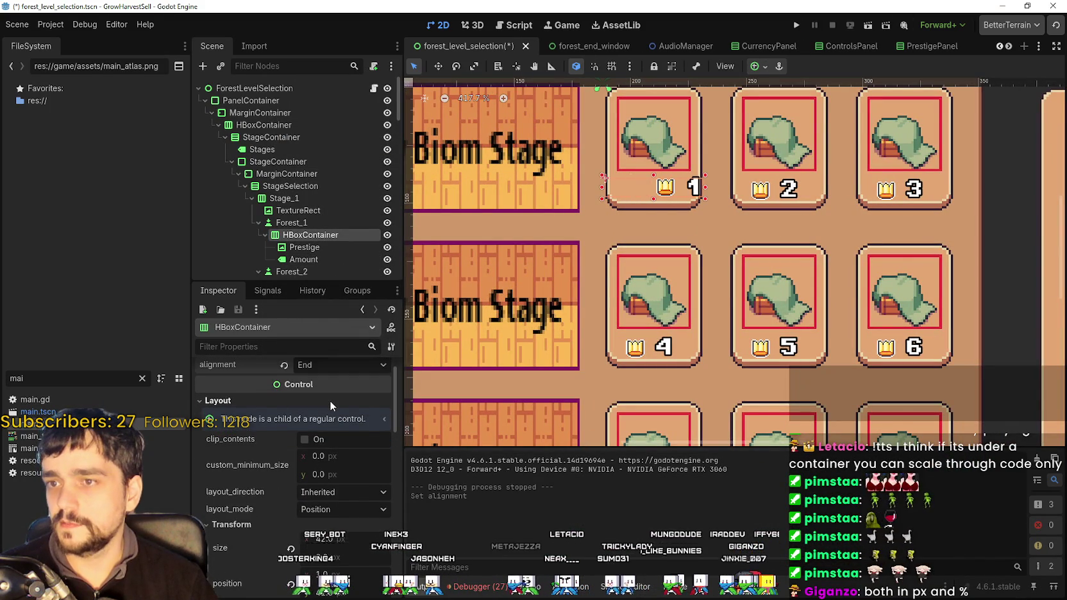
click(297, 366)
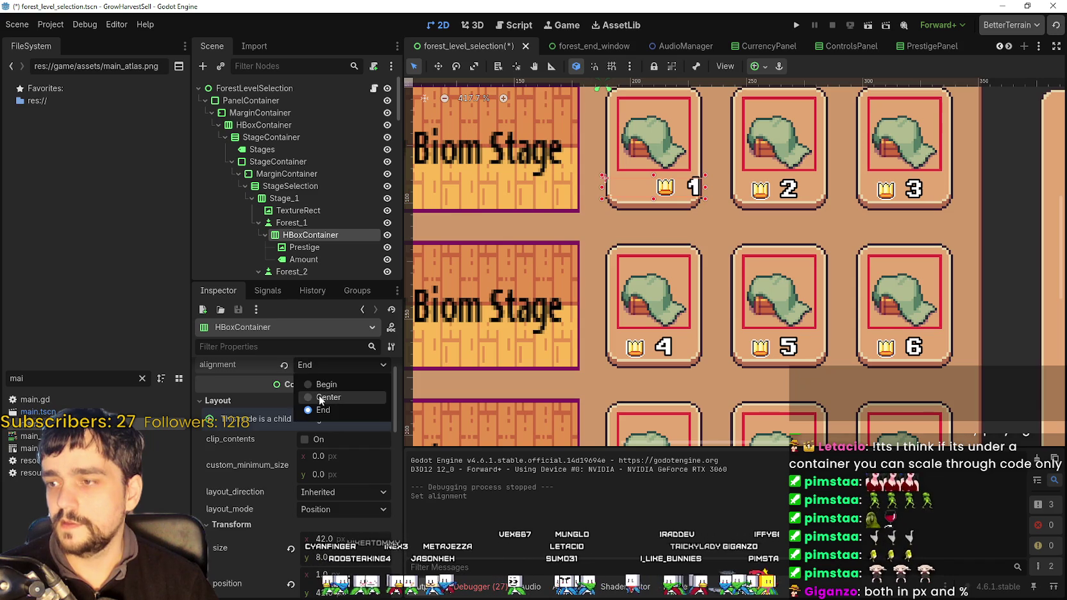
click(318, 388)
- Apply the Center Bottom anchor preset to the row
click(763, 67)
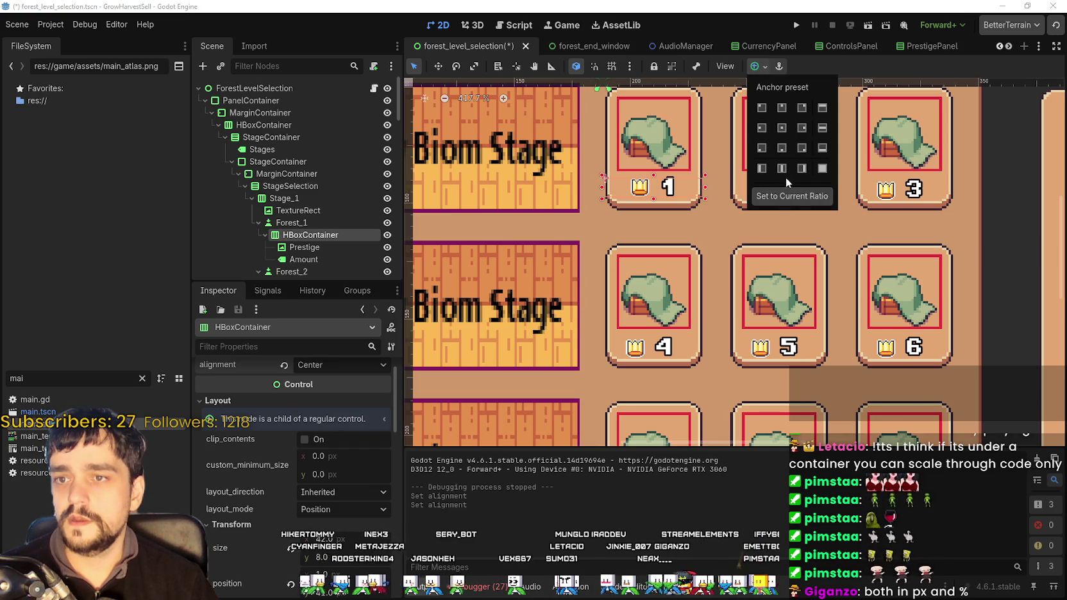
click(782, 70)
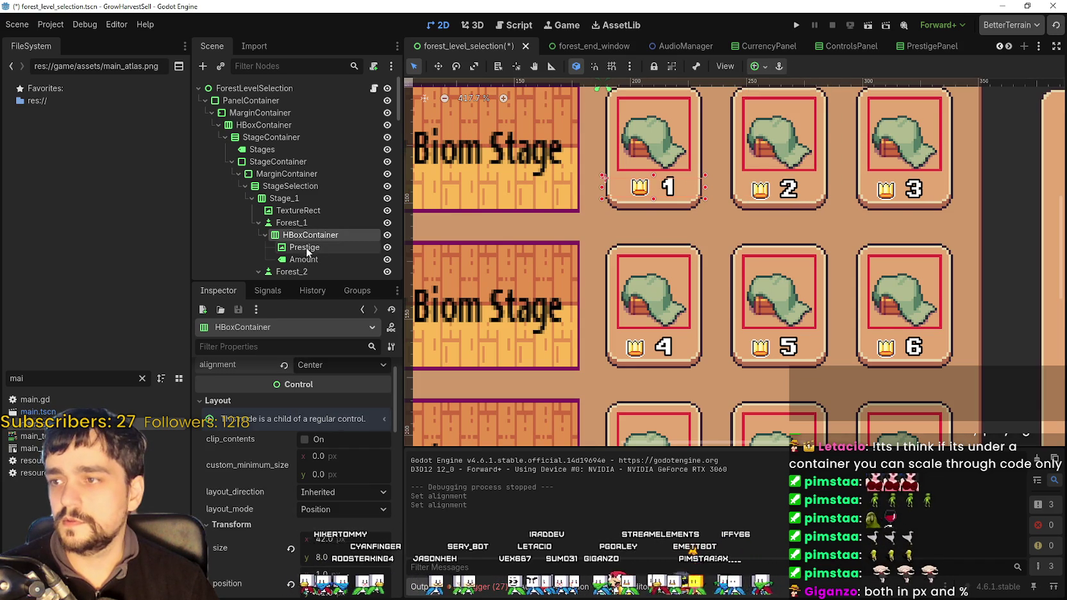
scroll(701, 286, down, 2)
scroll(542, 260, up, 3)
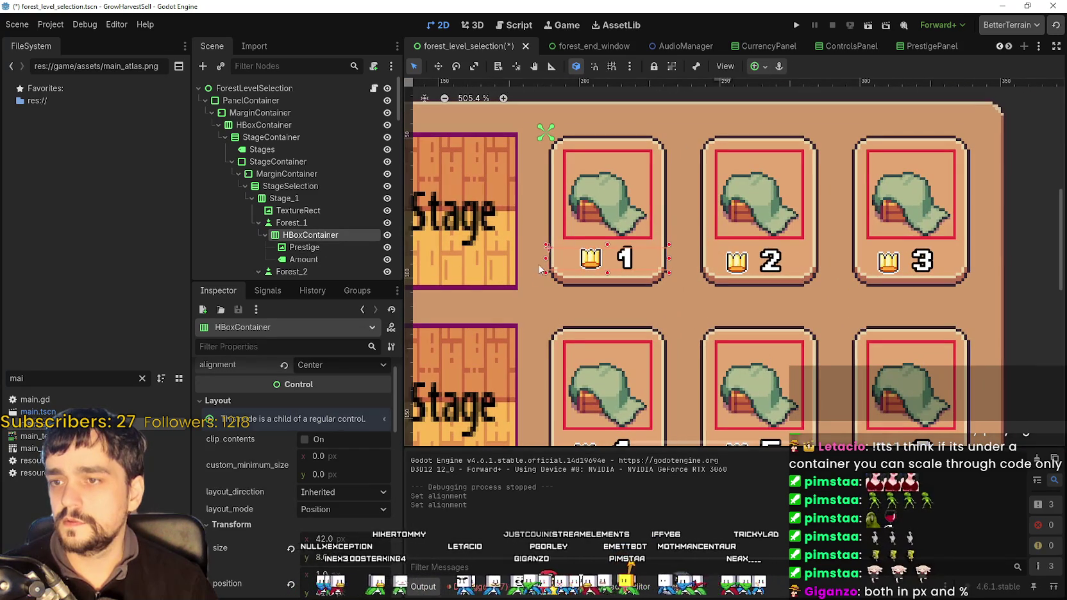
scroll(246, 389, up, 1)
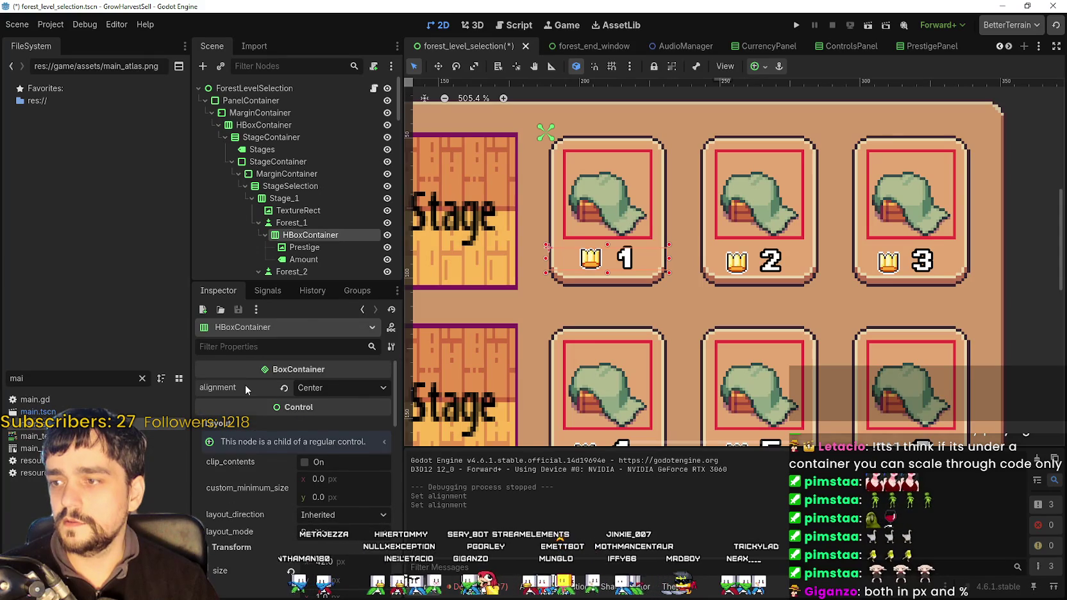
click(758, 66)
click(781, 149)
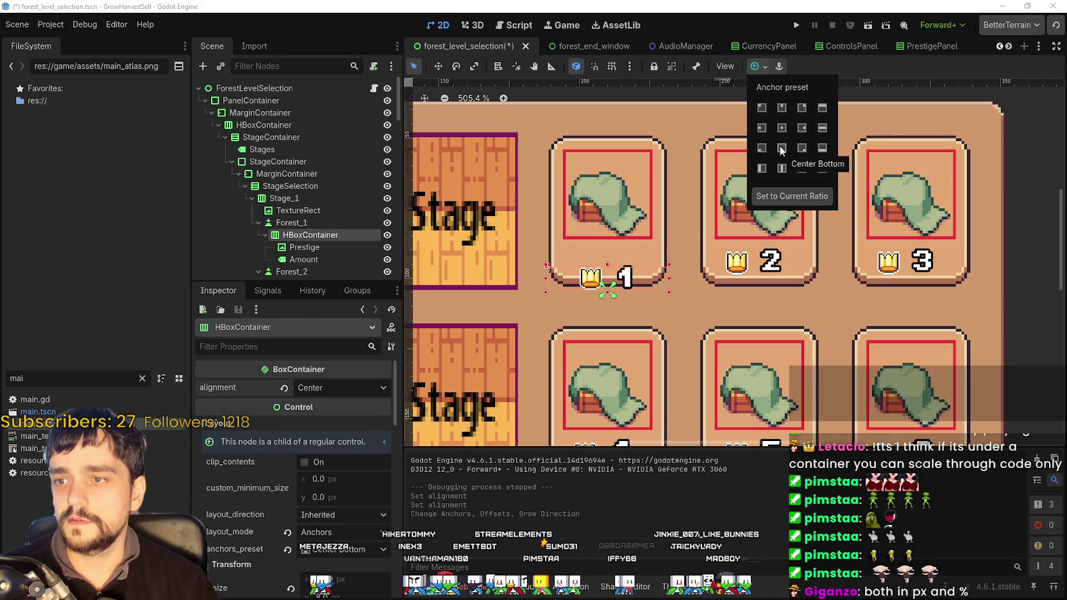
click(800, 64)
scroll(628, 260, up, 2)
- Move the row up 5 px with the Move tool, then save and run the game
click(445, 69)
scroll(573, 272, up, 4)
drag(622, 311, 625, 271)
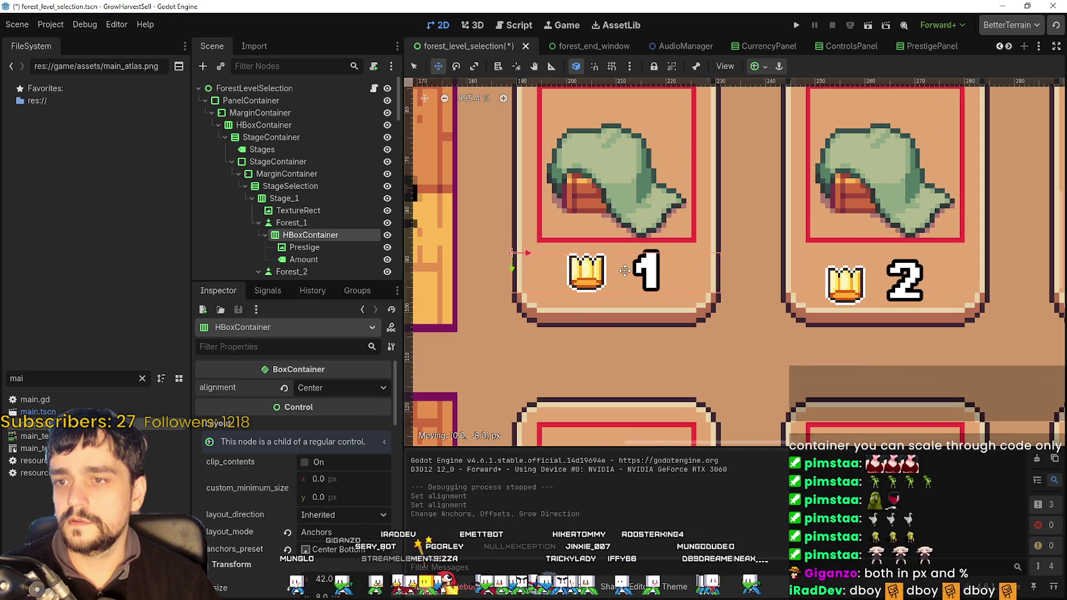
click(798, 25)
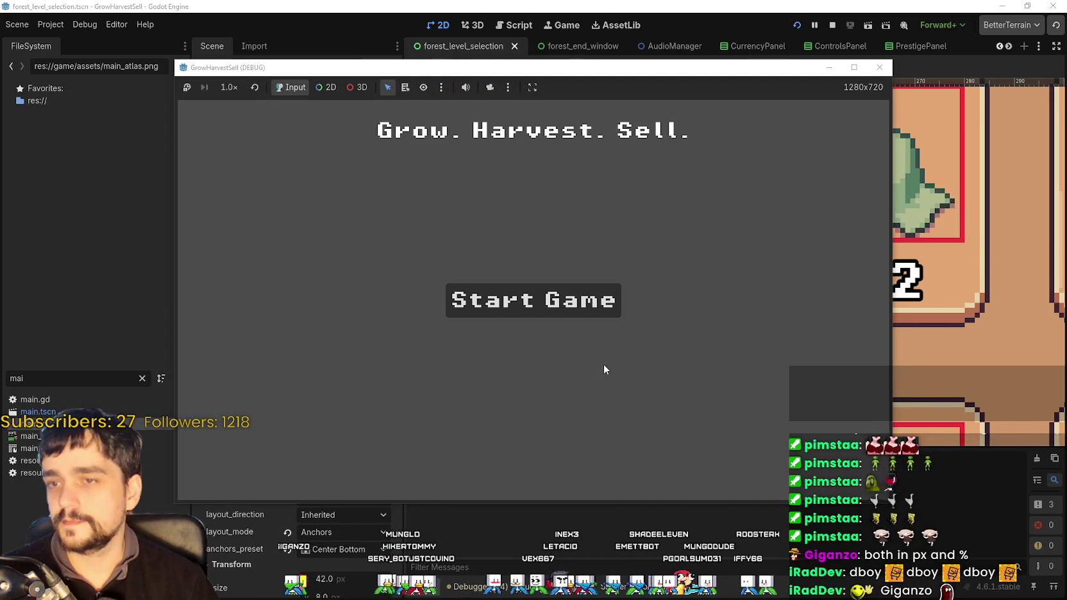
- Start a new maximized game, visit the Prestige skill tree, and open Whisper's stage panel
click(575, 310)
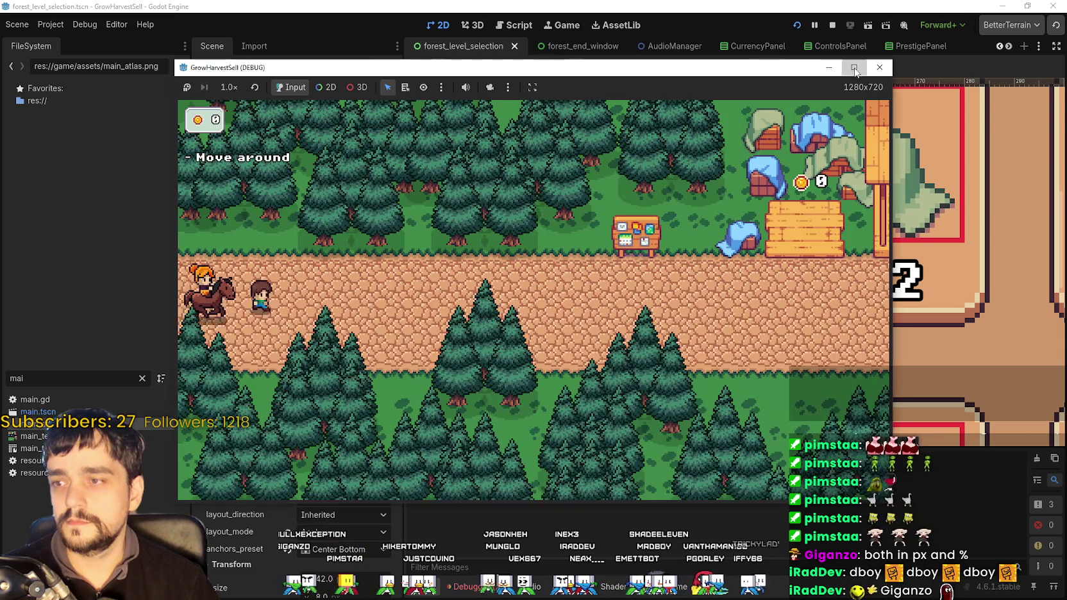
click(854, 68)
key(d)
key(e)
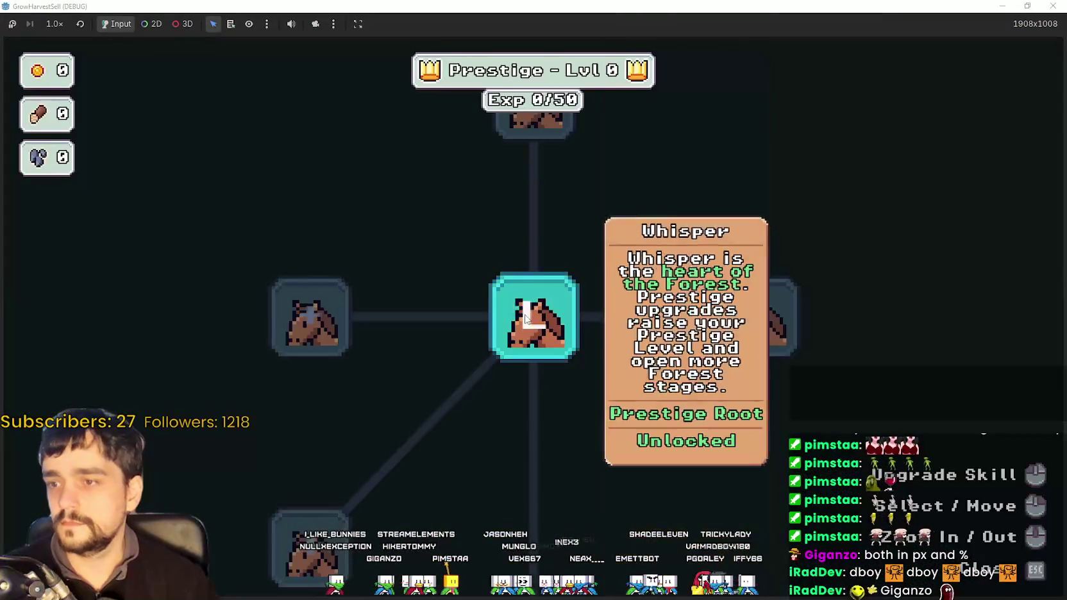
key(Escape)
key(d)
key(e)
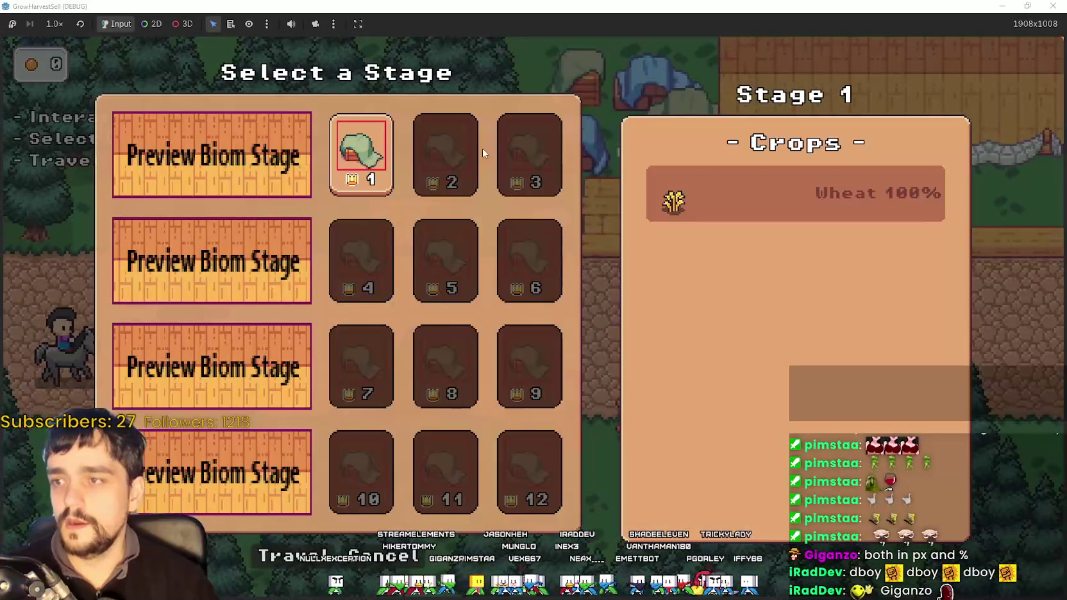
- Restore the game window and stop the running game with F8
double_click(842, 6)
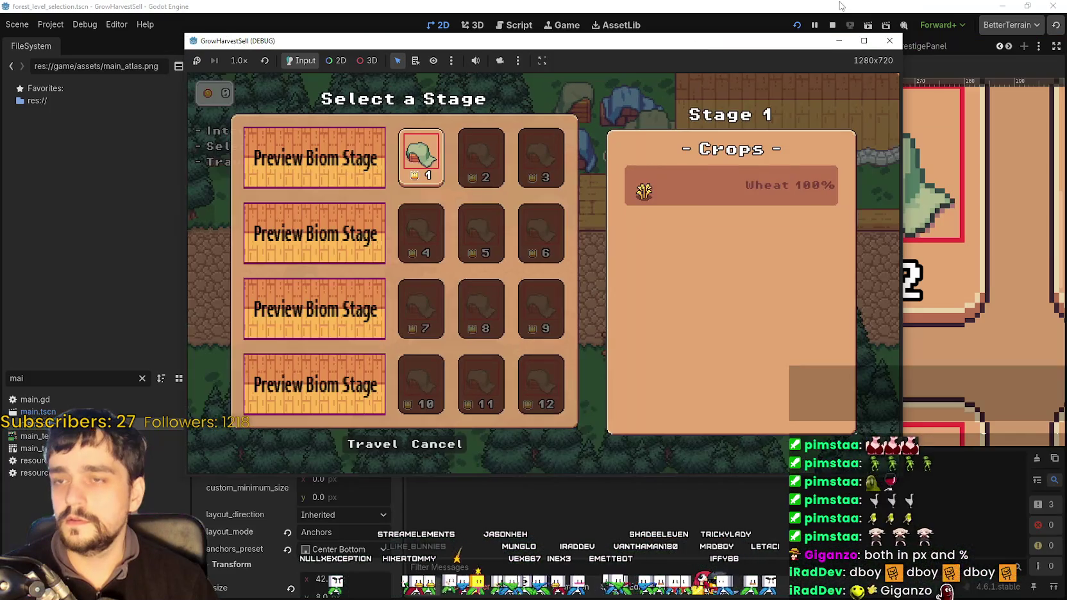
key(F8)
click(575, 282)
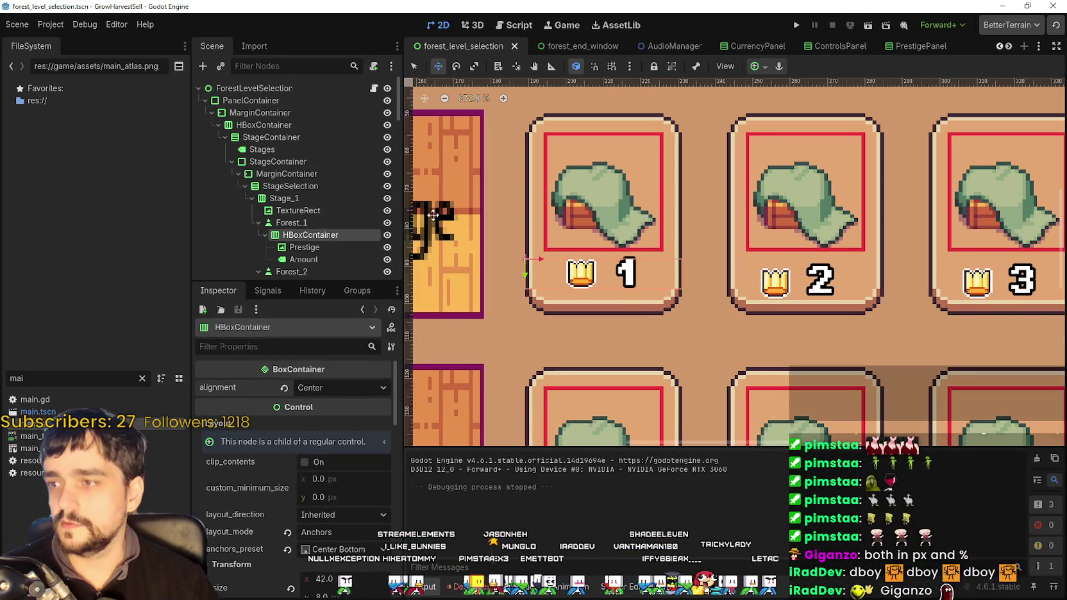
- Set the row's alignment to End and anchor it with the Center preset
click(314, 388)
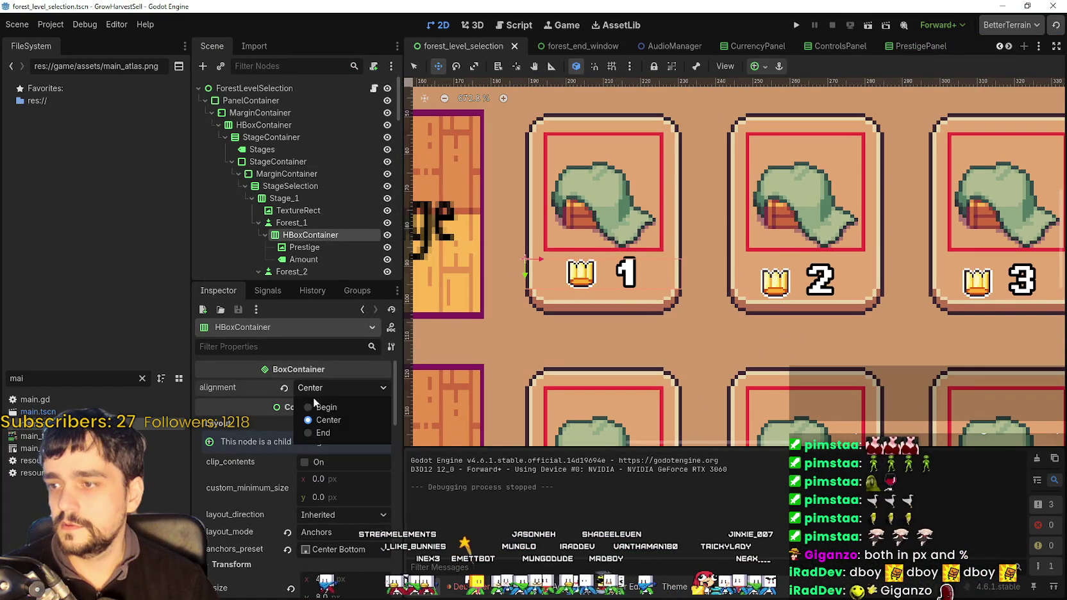
click(331, 431)
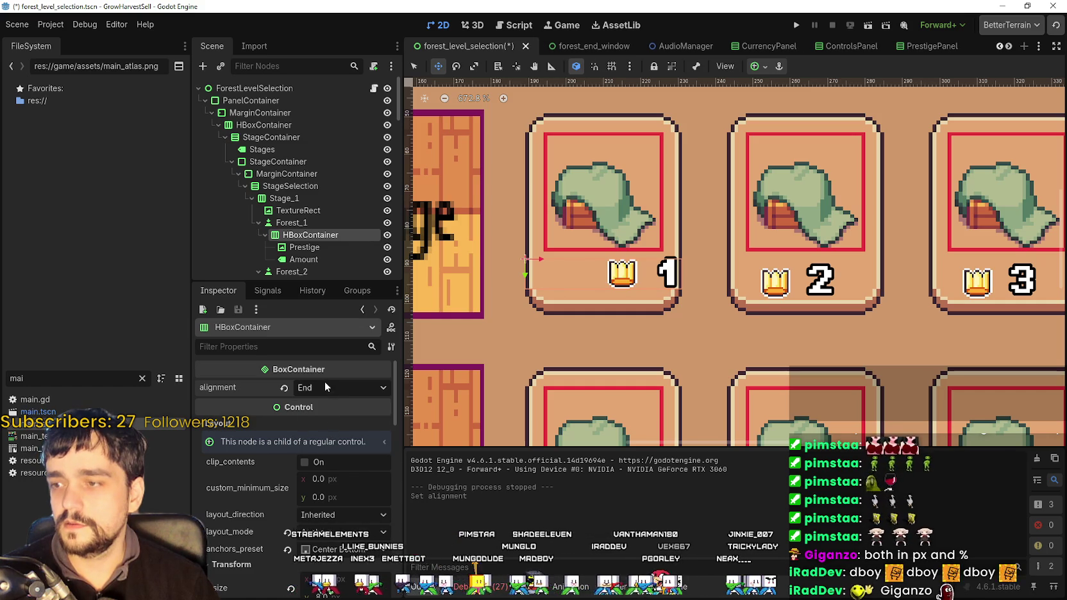
click(755, 66)
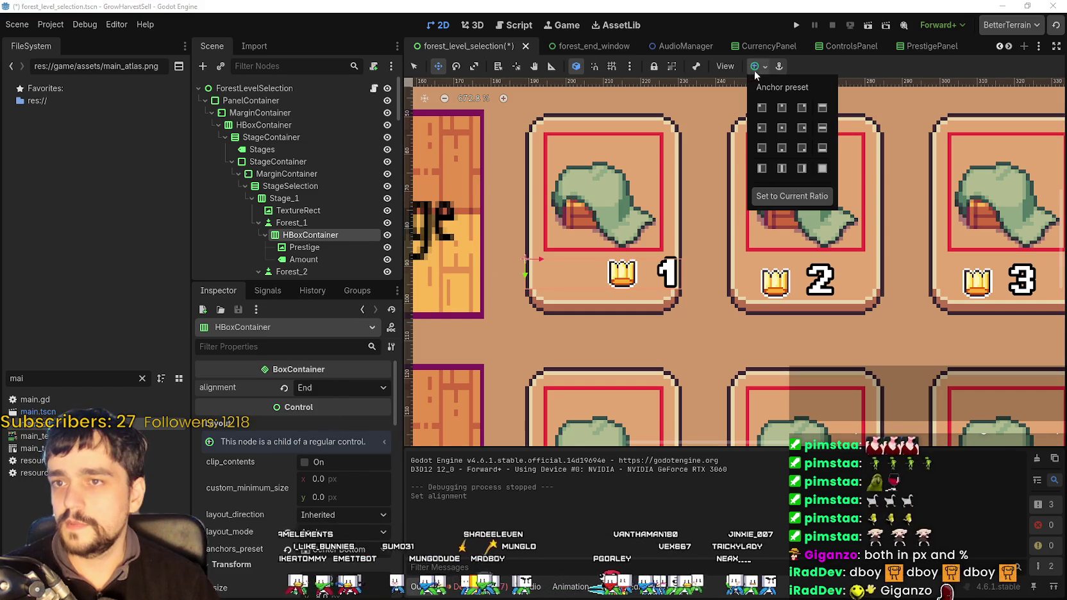
click(781, 126)
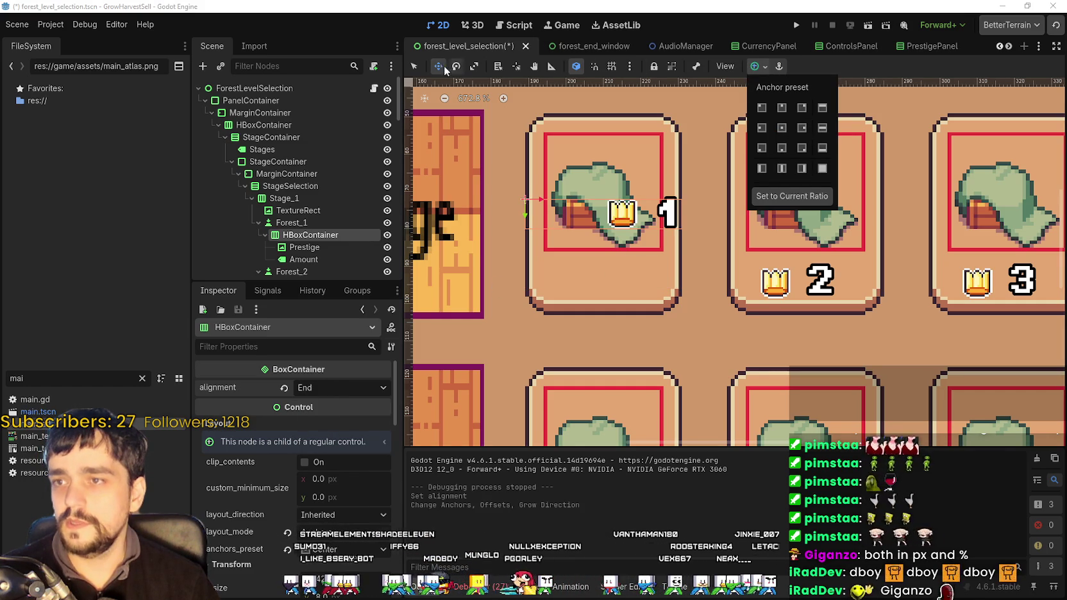
click(415, 66)
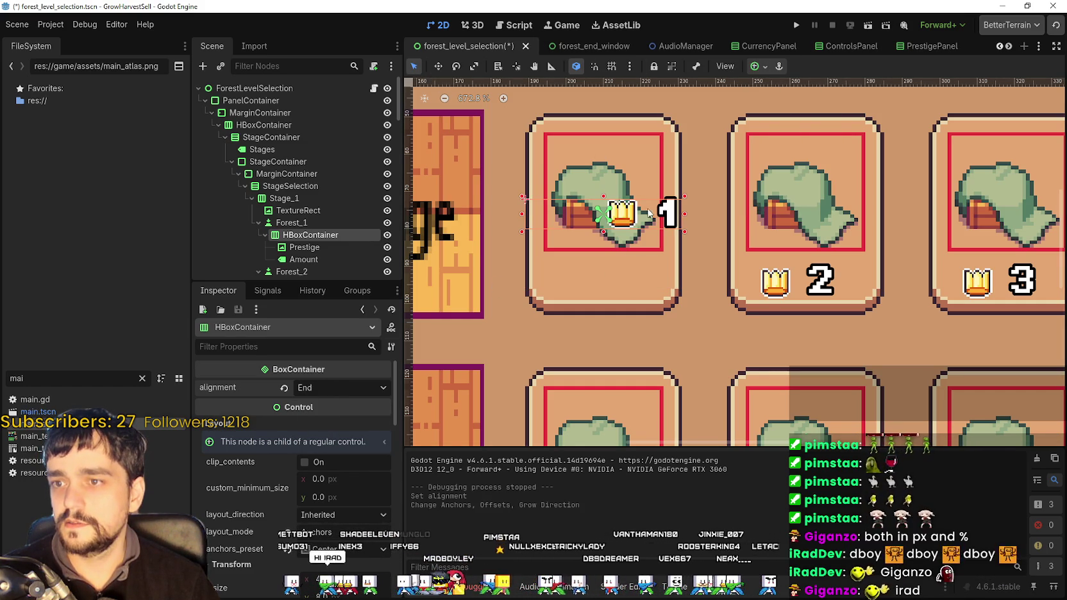
click(756, 66)
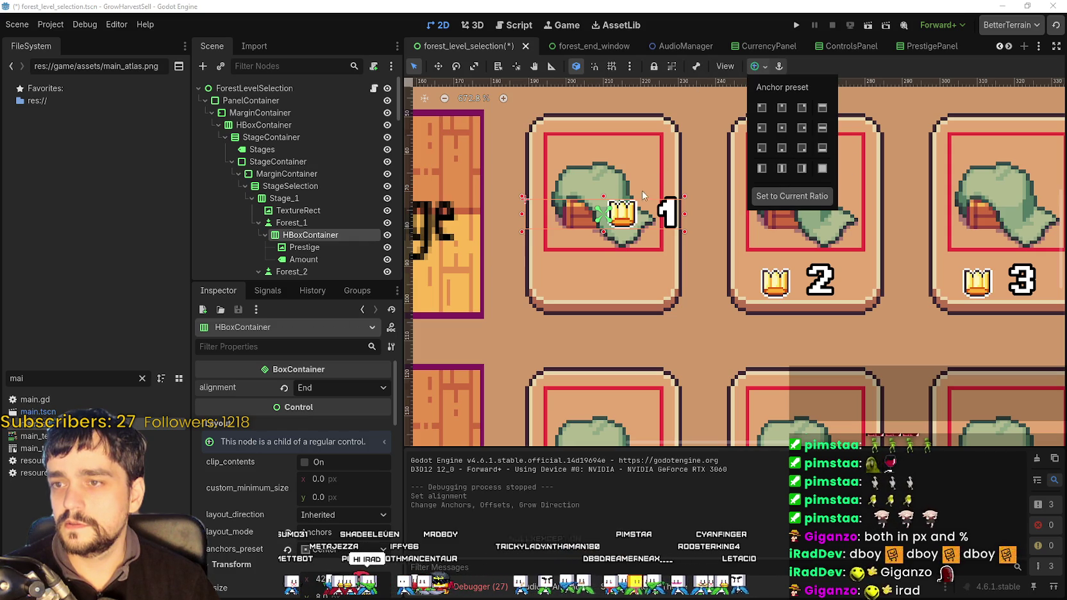
click(838, 71)
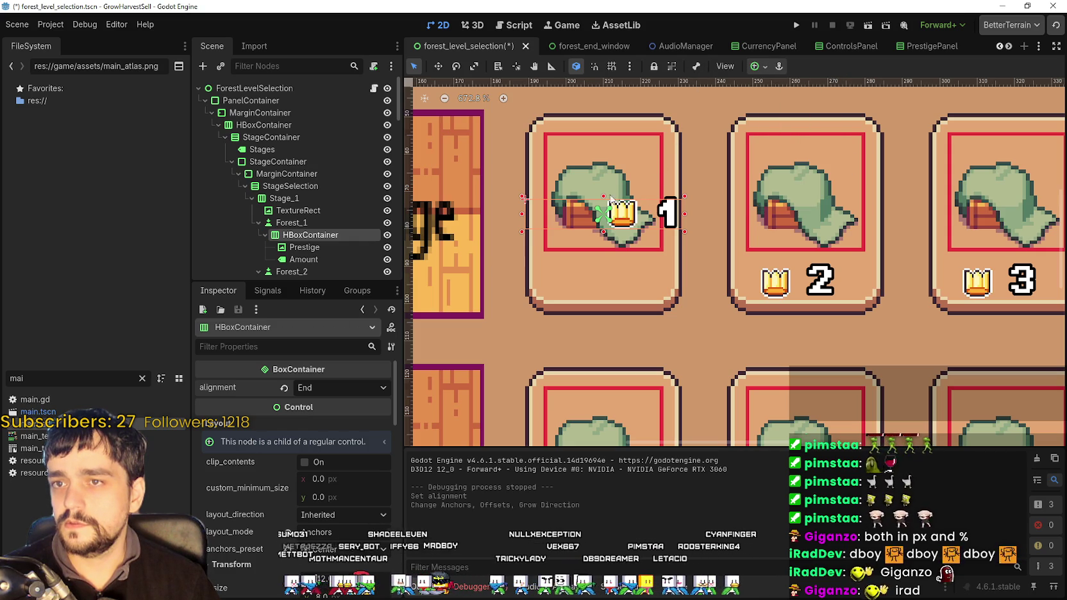
- Change the row's alignment from End to Center
key(w)
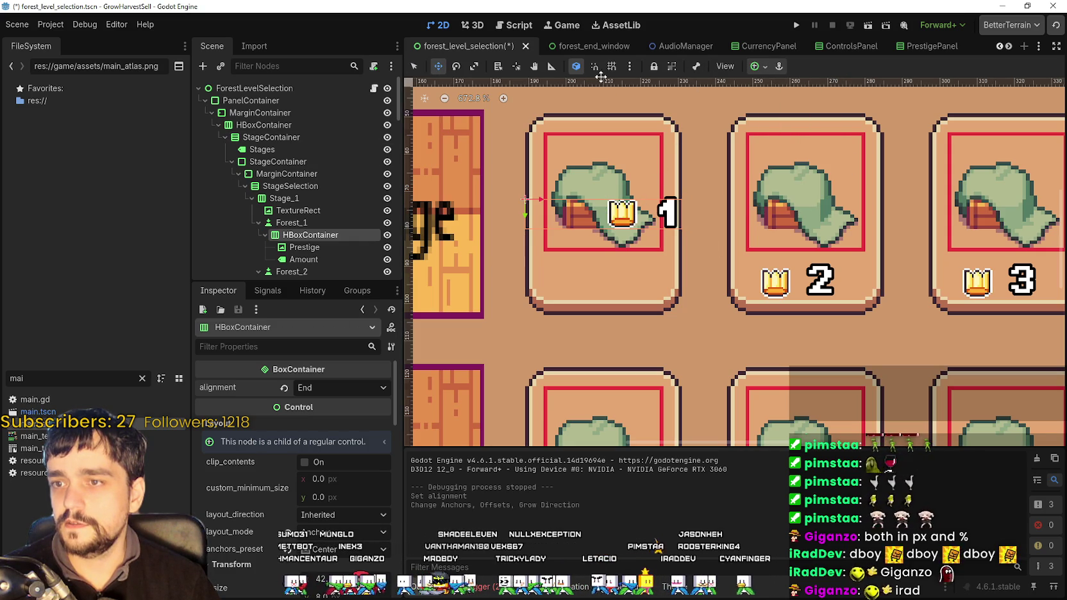
click(340, 388)
click(337, 420)
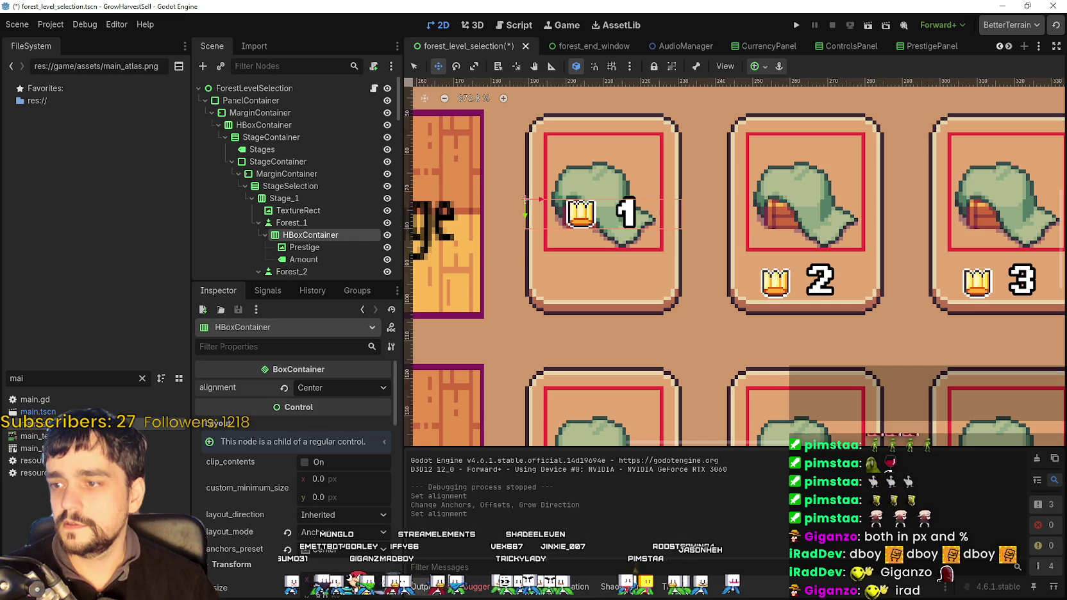
click(345, 546)
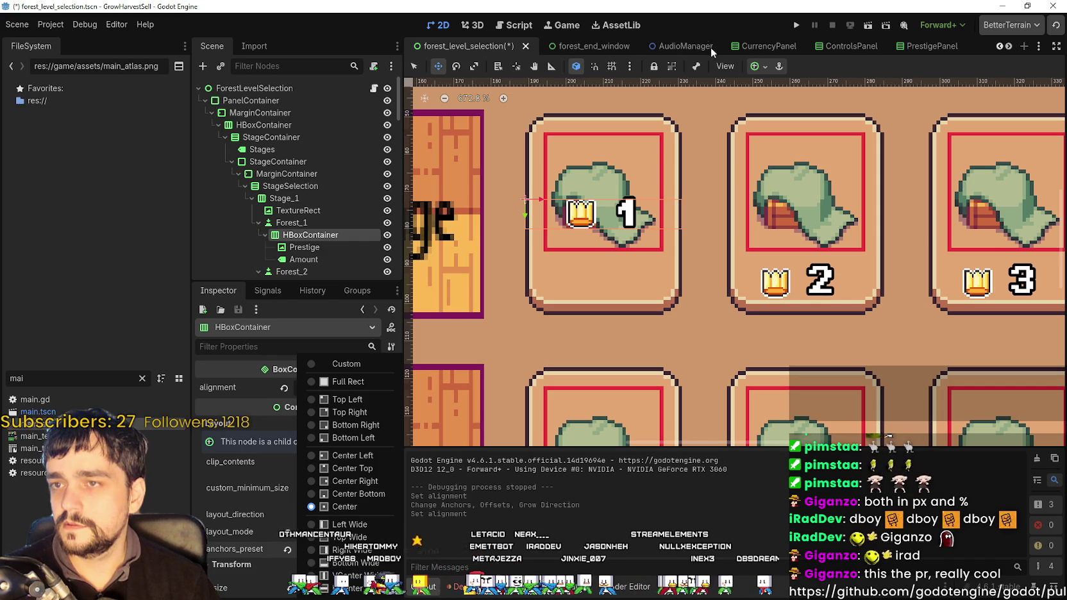
click(721, 26)
- Drag the crown-and-number row down below the hat icon to position (1, 40)
scroll(609, 180, up, 2)
drag(588, 224, 585, 288)
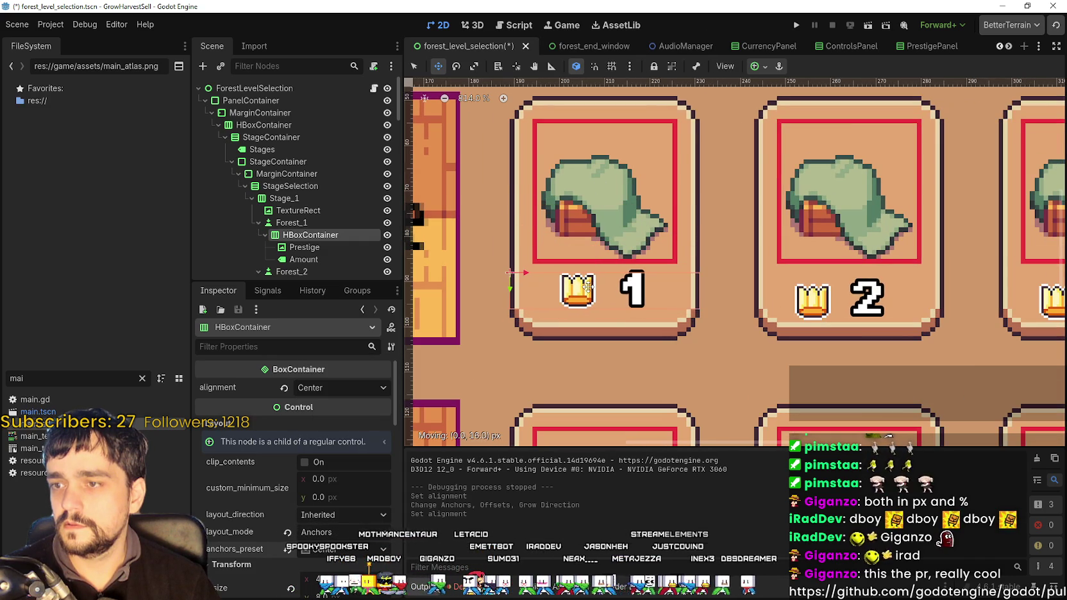
scroll(586, 288, up, 1)
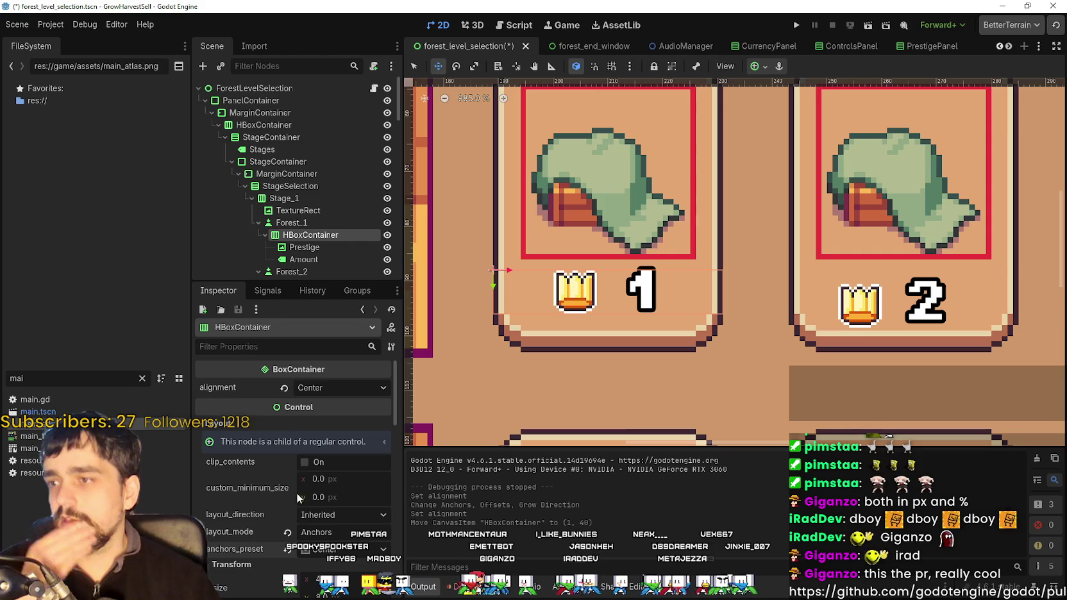
scroll(340, 468, down, 2)
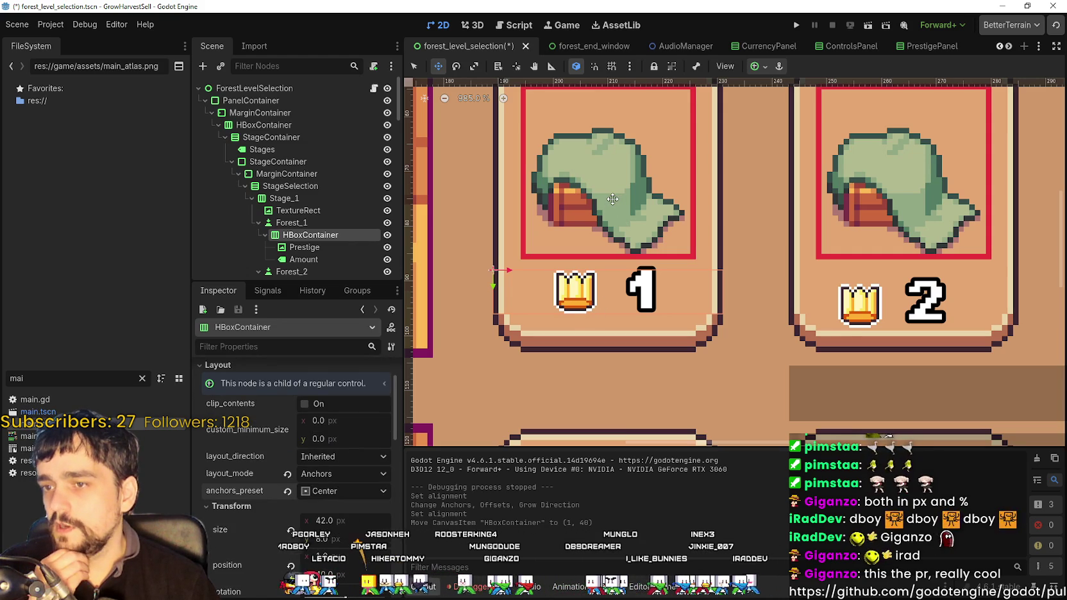
- Set the Amount label's vertical alignment within the crown row and save forest_level_selection
click(334, 248)
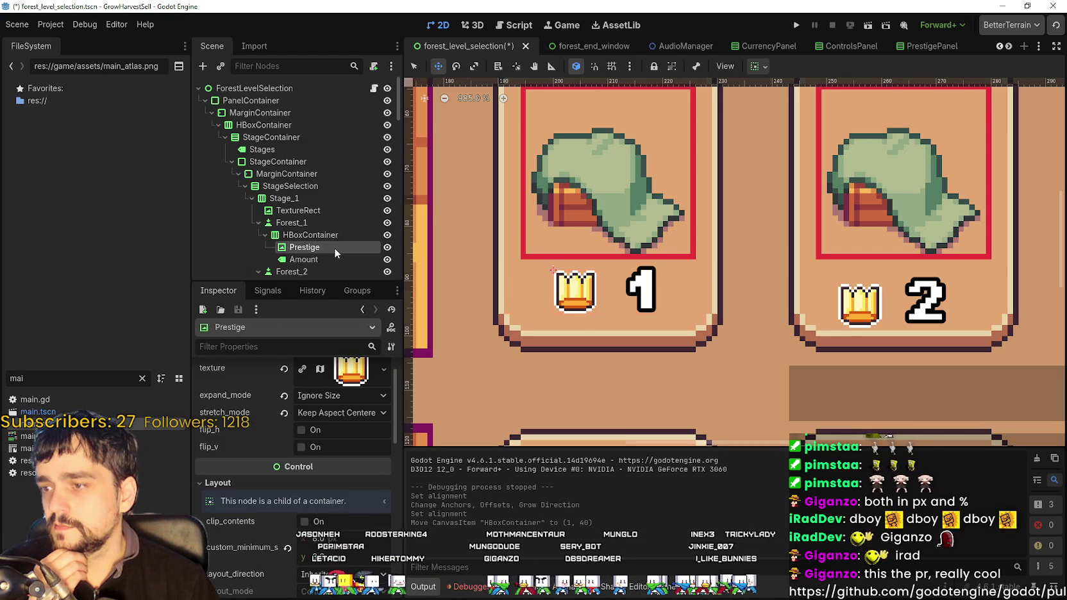
scroll(333, 533, down, 3)
scroll(333, 533, up, 5)
scroll(333, 488, down, 8)
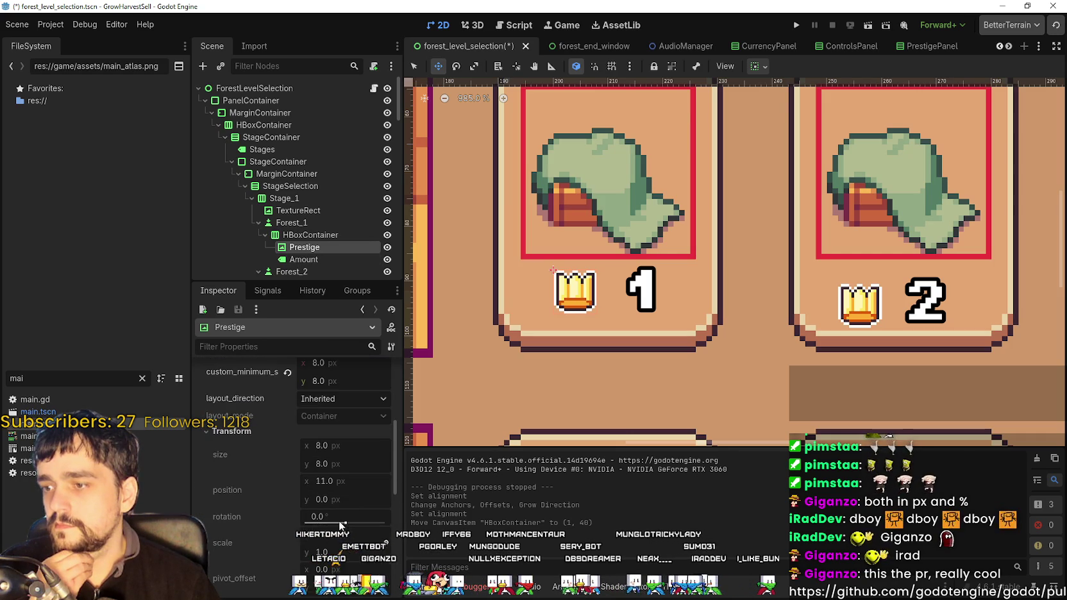
click(333, 259)
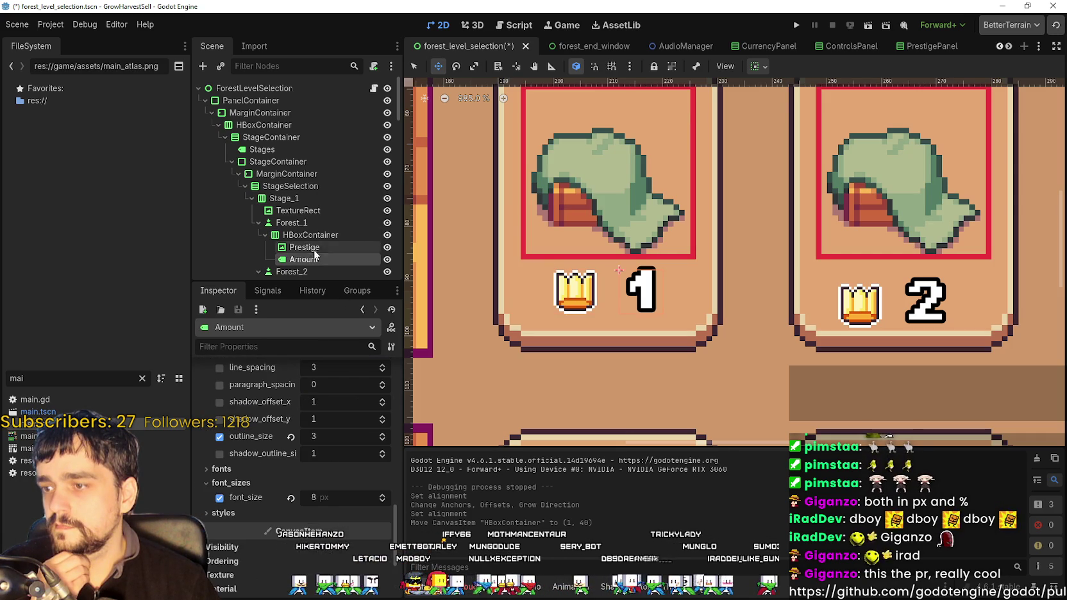
click(318, 247)
click(759, 66)
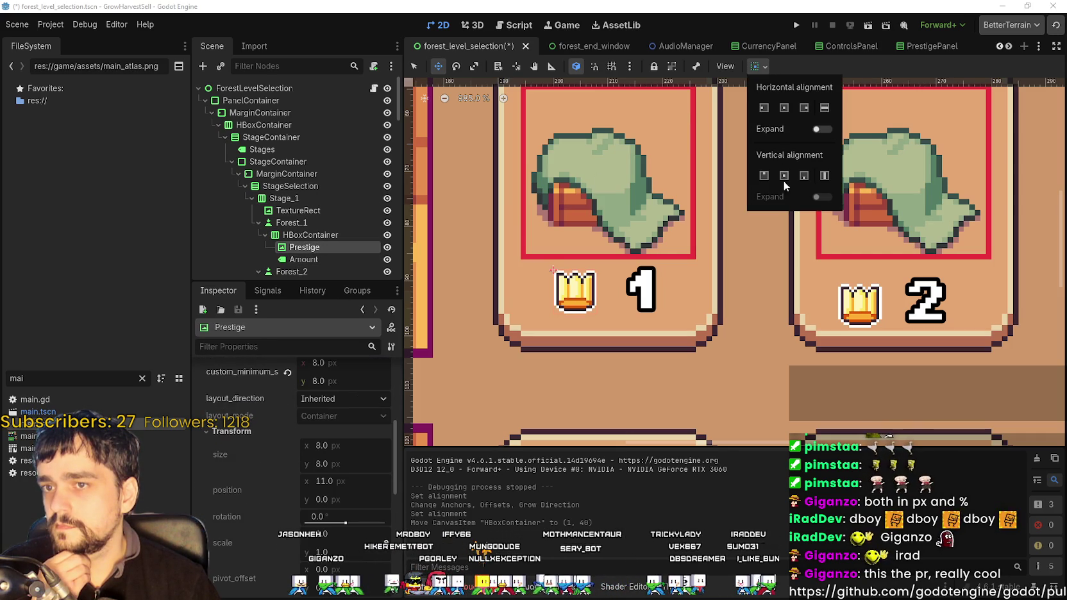
click(309, 260)
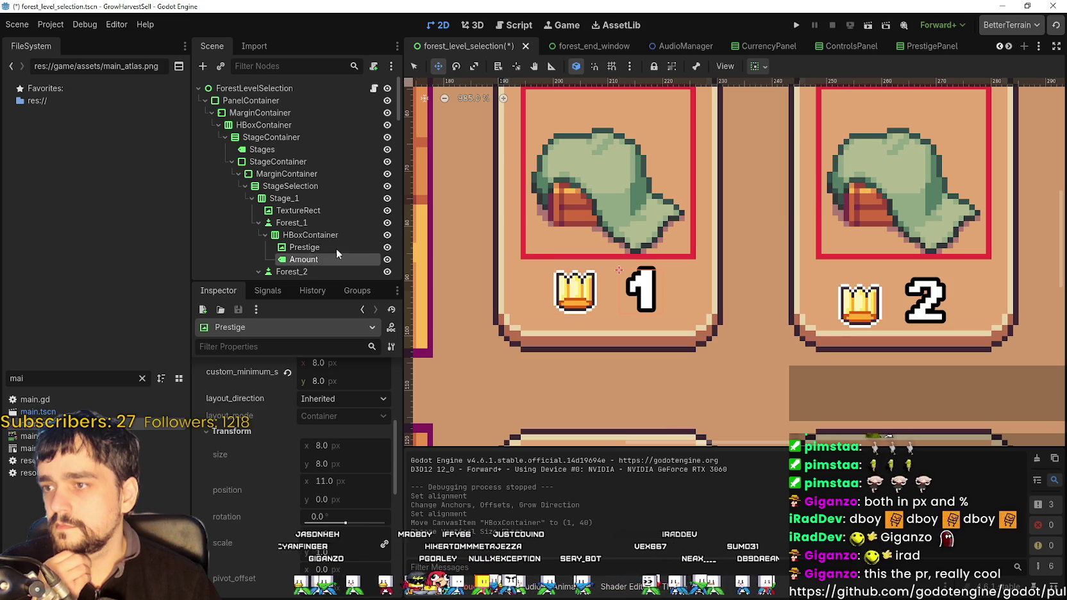
click(765, 68)
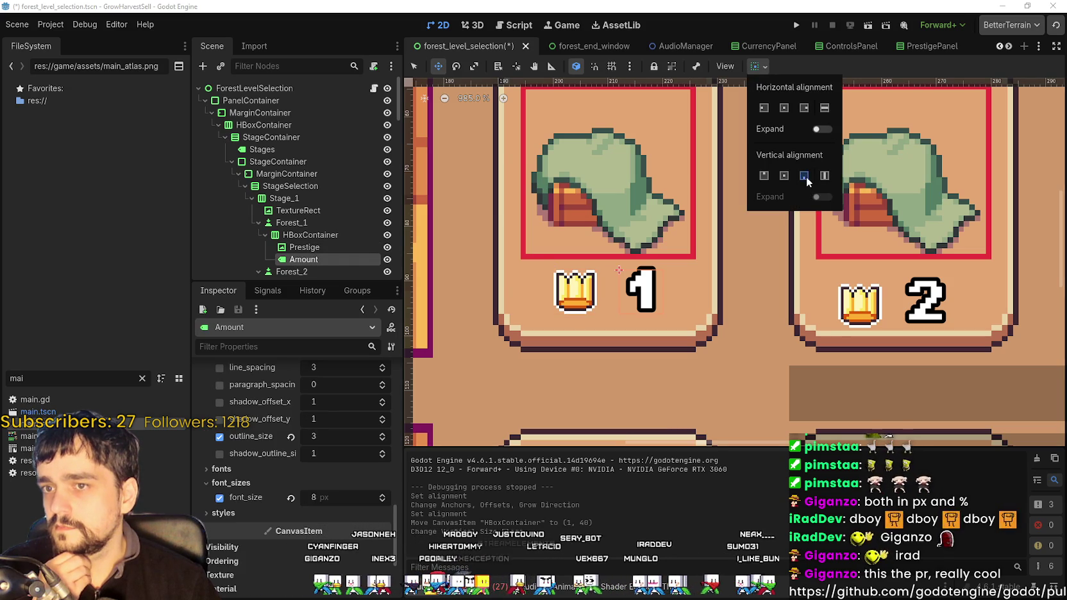
click(840, 69)
key(ctrl+s)
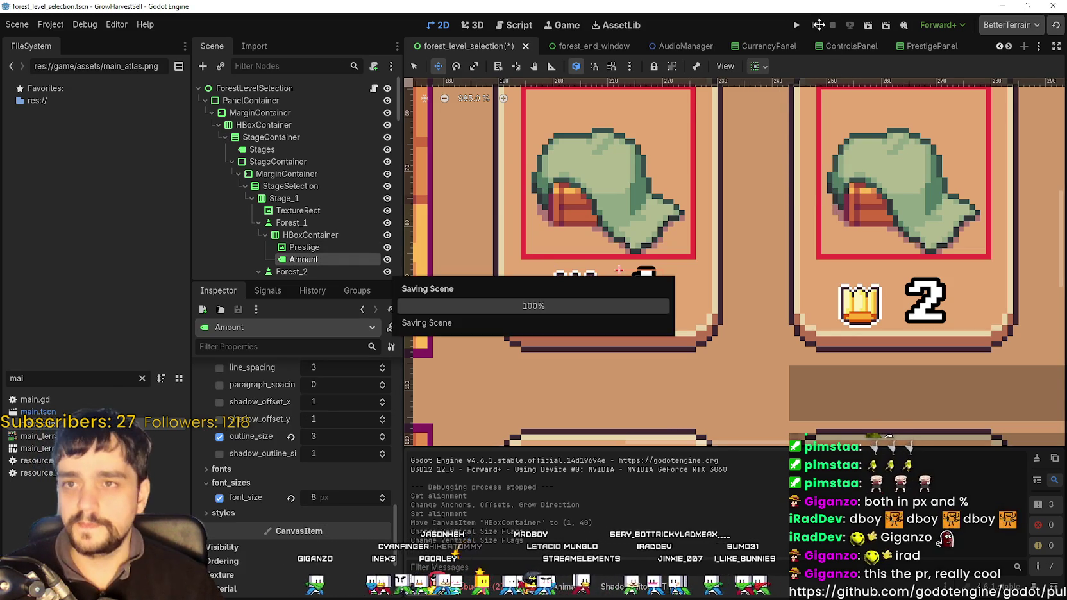
- Run the game maximized, unlock Whisper at the skill board, and talk to Whisper for stage selection
click(799, 26)
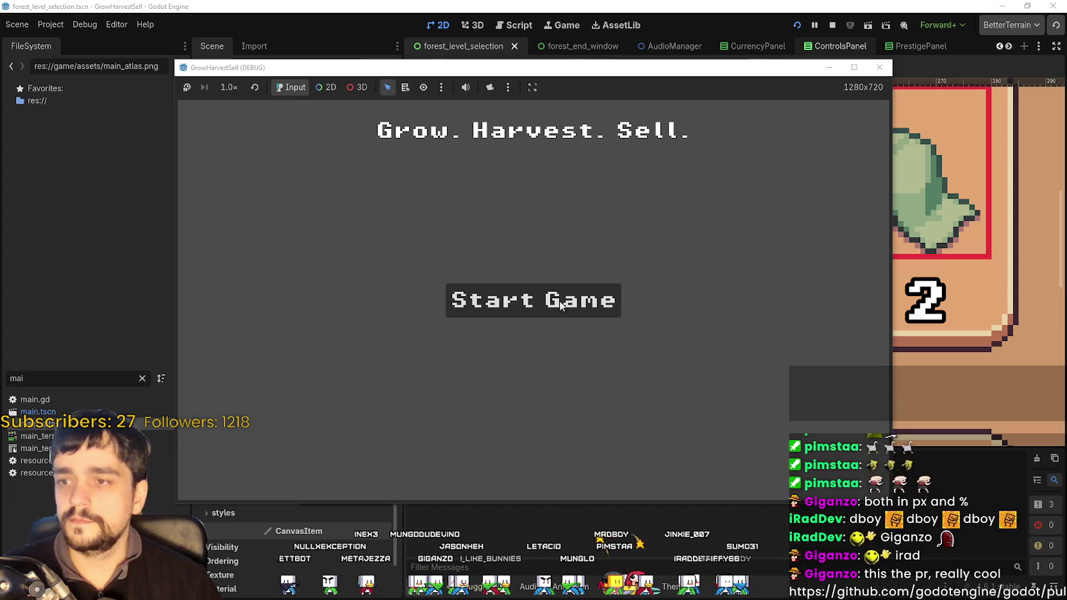
click(560, 306)
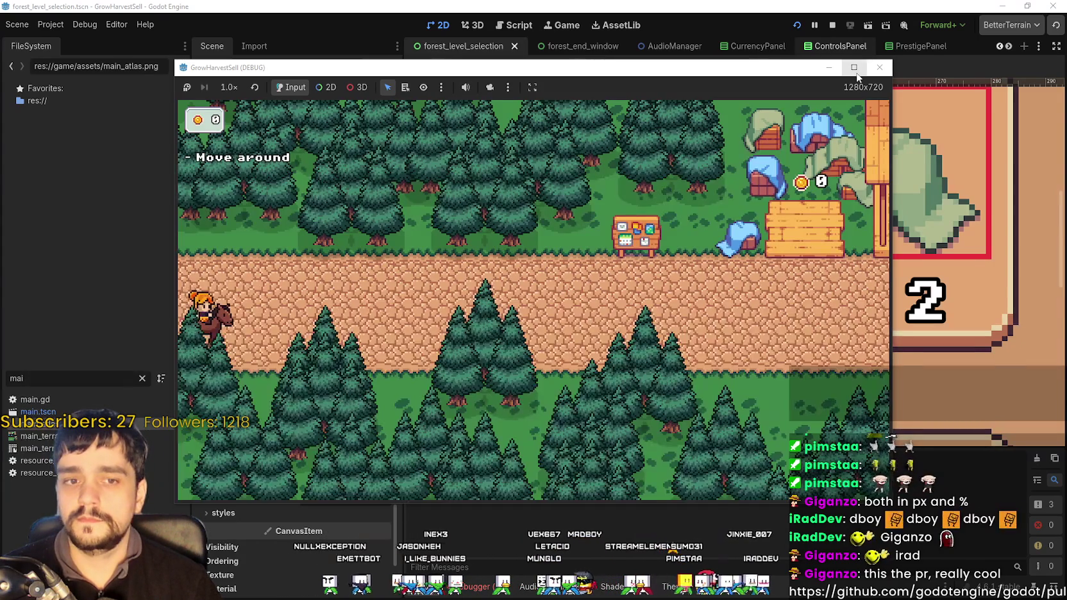
click(854, 68)
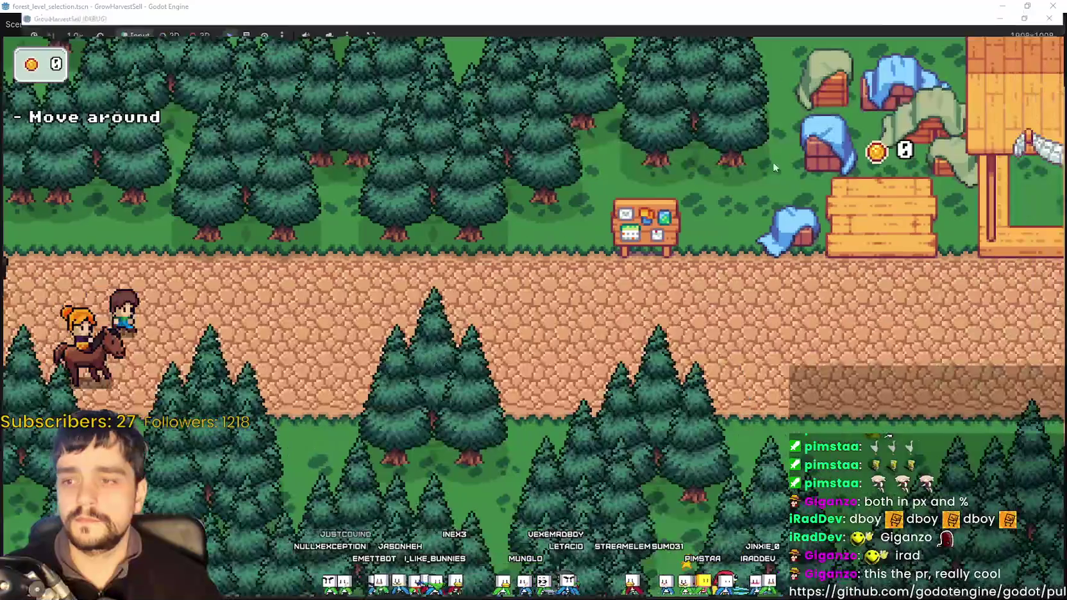
key(d)
key(w)
key(a)
key(e)
click(544, 314)
key(s)
key(e)
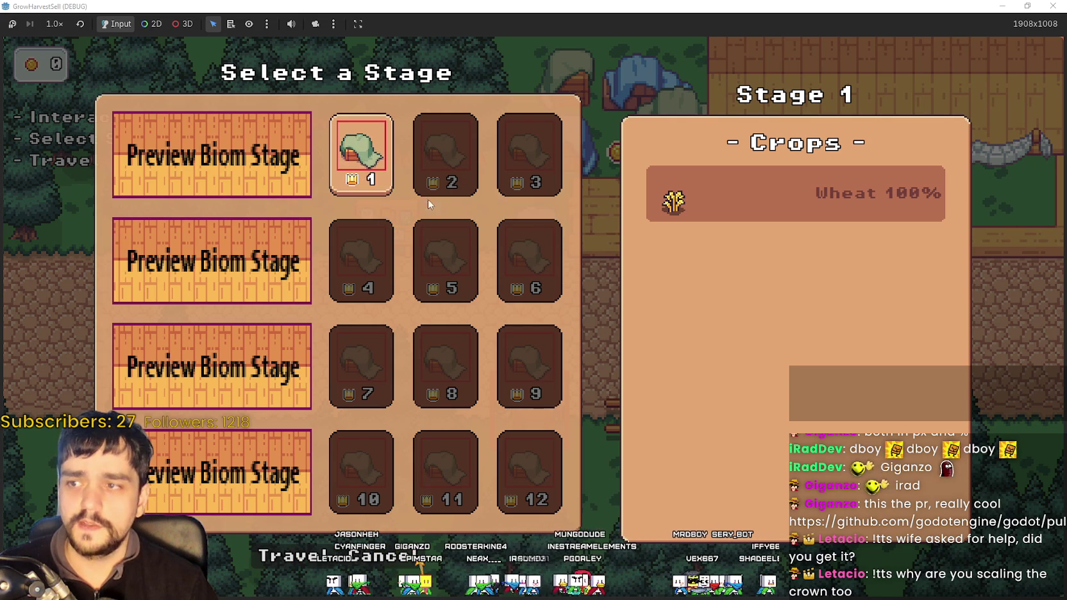
- Choose Stage 1 in the Select a Stage panel, then switch to main_atlas.png in Aseprite
click(383, 181)
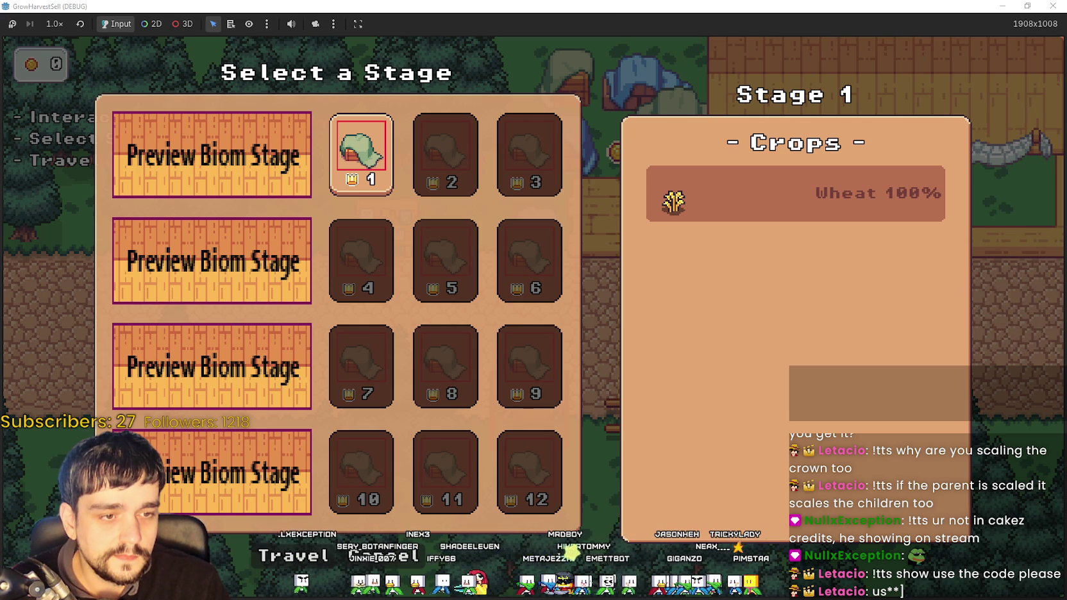
key(alt+Tab)
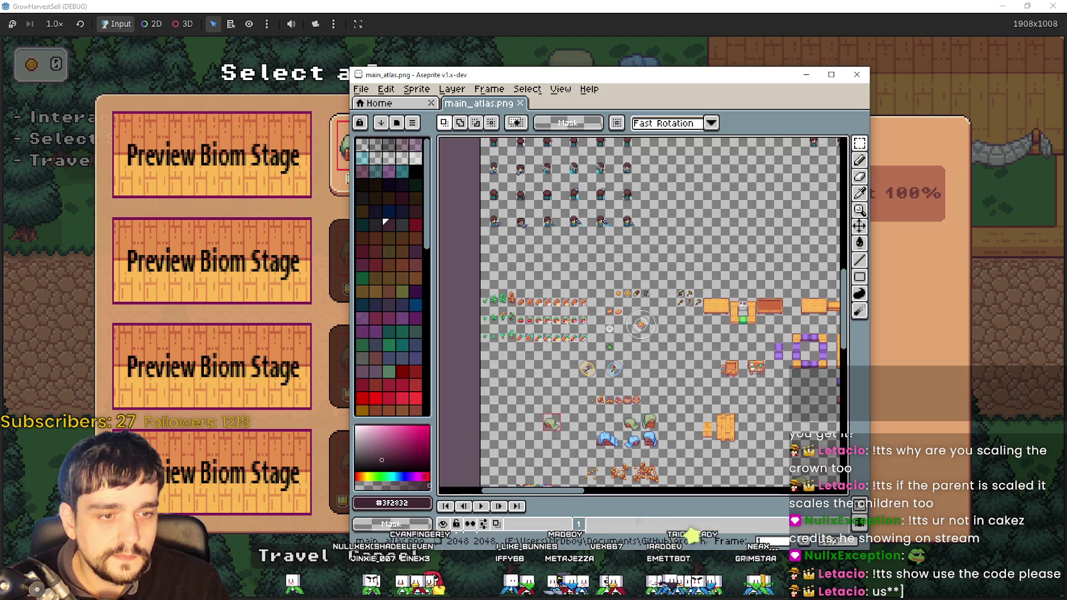
- Pan and zoom around main_atlas.png to show the crown sprite at 200%
scroll(594, 245, up, 2)
scroll(564, 288, down, 4)
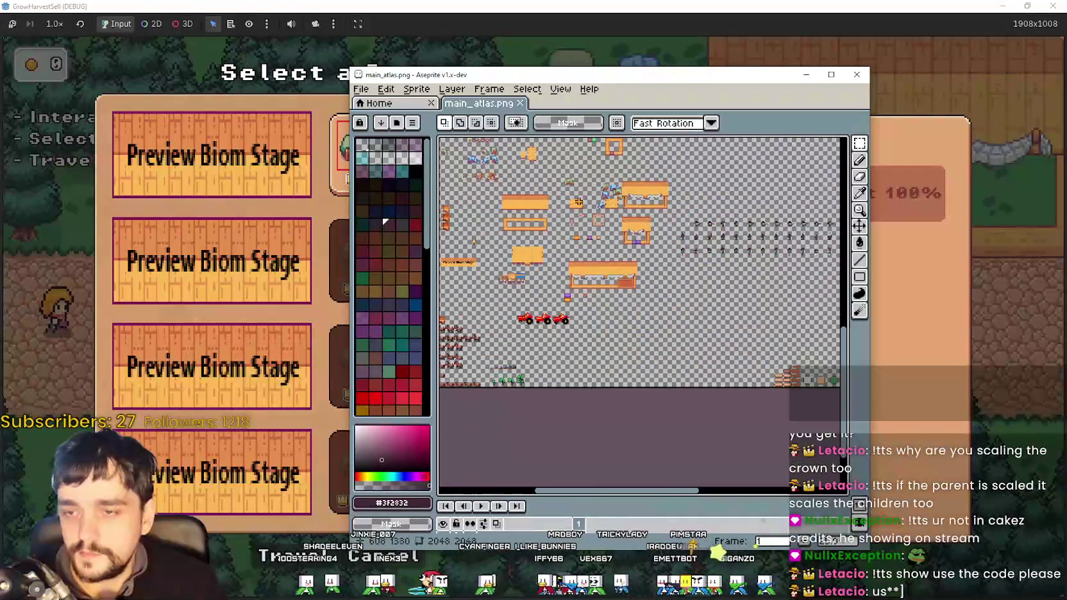
scroll(544, 322, up, 2)
scroll(643, 309, down, 1)
scroll(710, 333, up, 3)
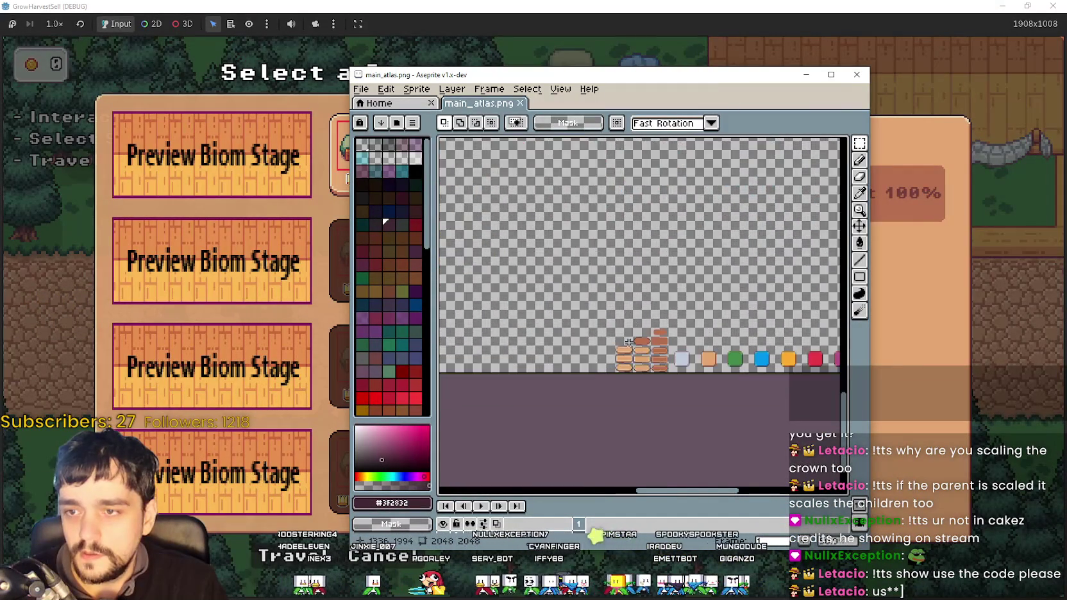
scroll(711, 333, up, 2)
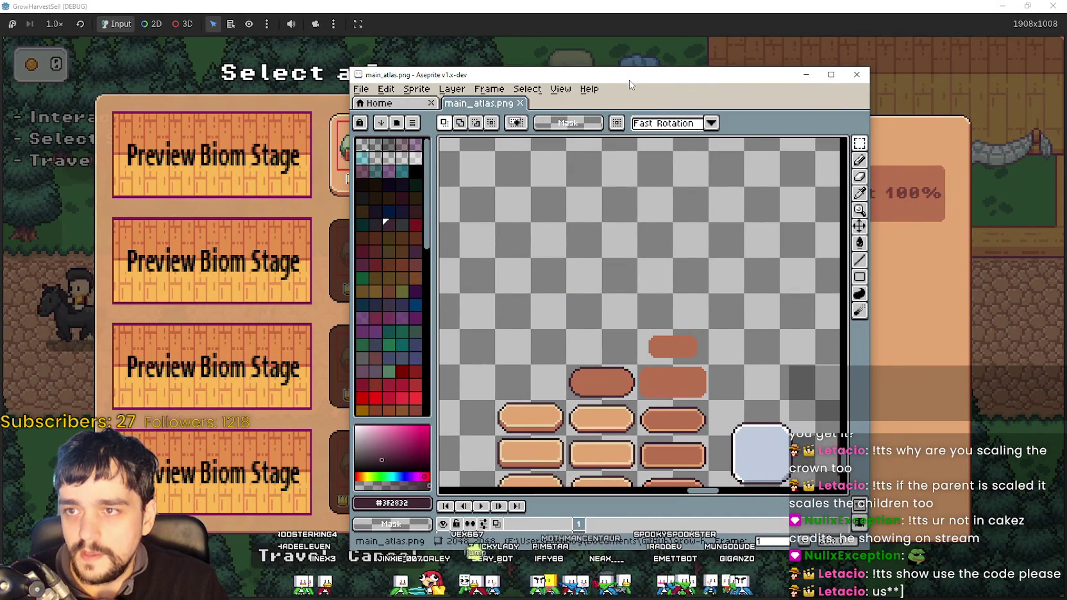
drag(629, 81, 648, 76)
scroll(633, 225, down, 3)
scroll(595, 299, up, 1)
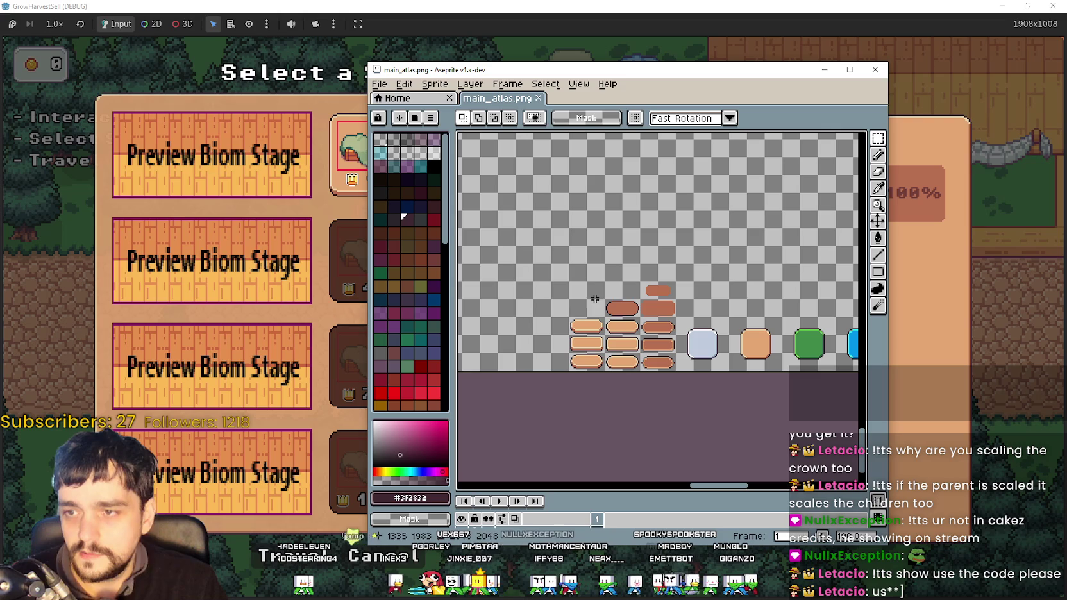
scroll(577, 313, up, 1)
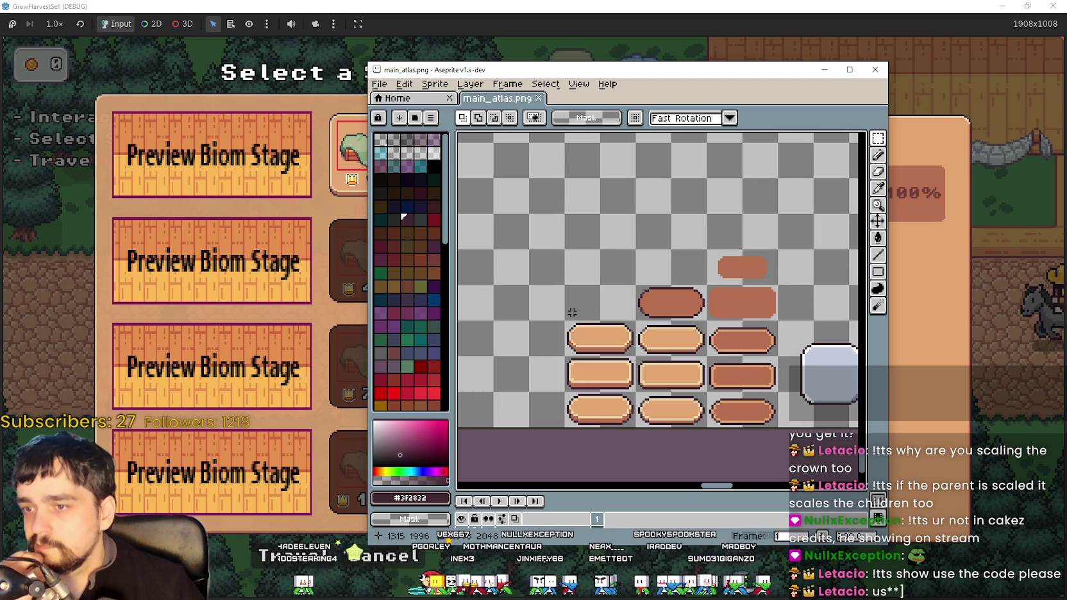
mouse_move(732, 77)
mouse_down()
mouse_move(880, 325)
mouse_move(737, 89)
mouse_up()
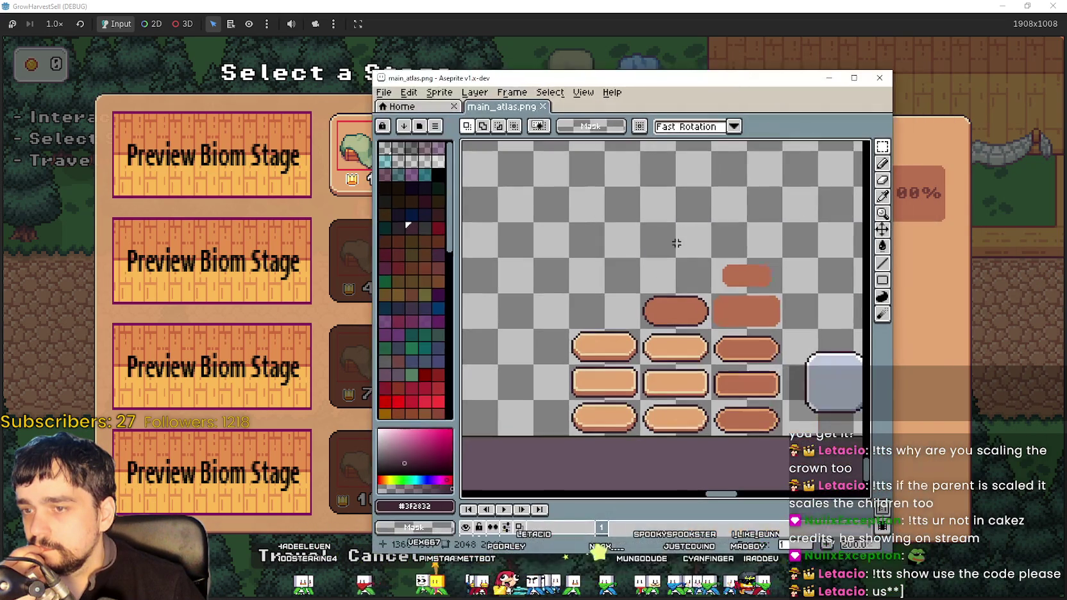
drag(756, 305, 712, 318)
scroll(654, 314, down, 6)
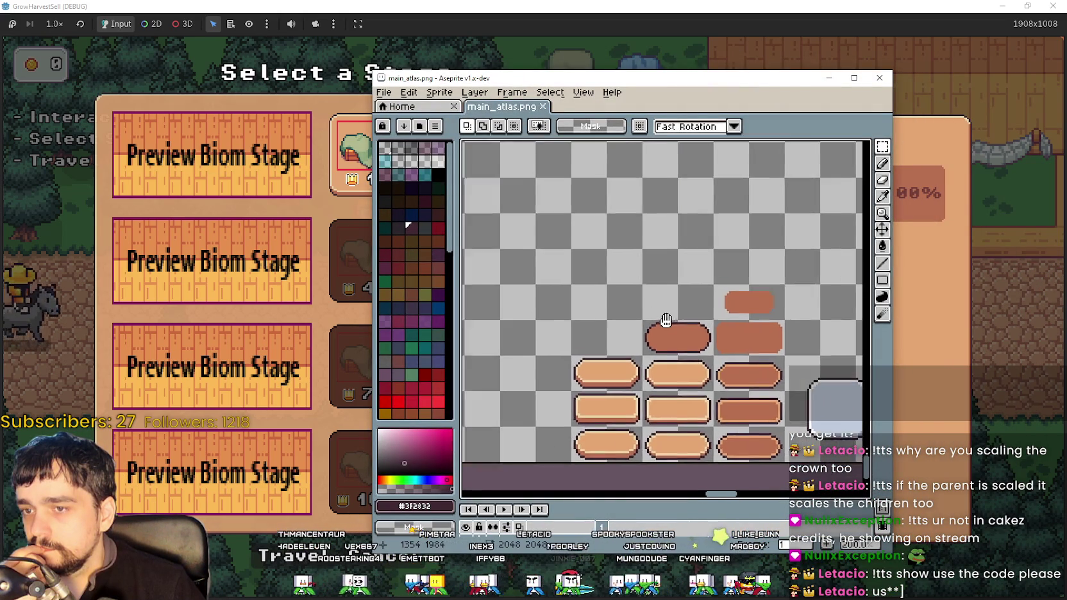
scroll(731, 330, up, 2)
scroll(730, 331, down, 2)
scroll(739, 236, up, 2)
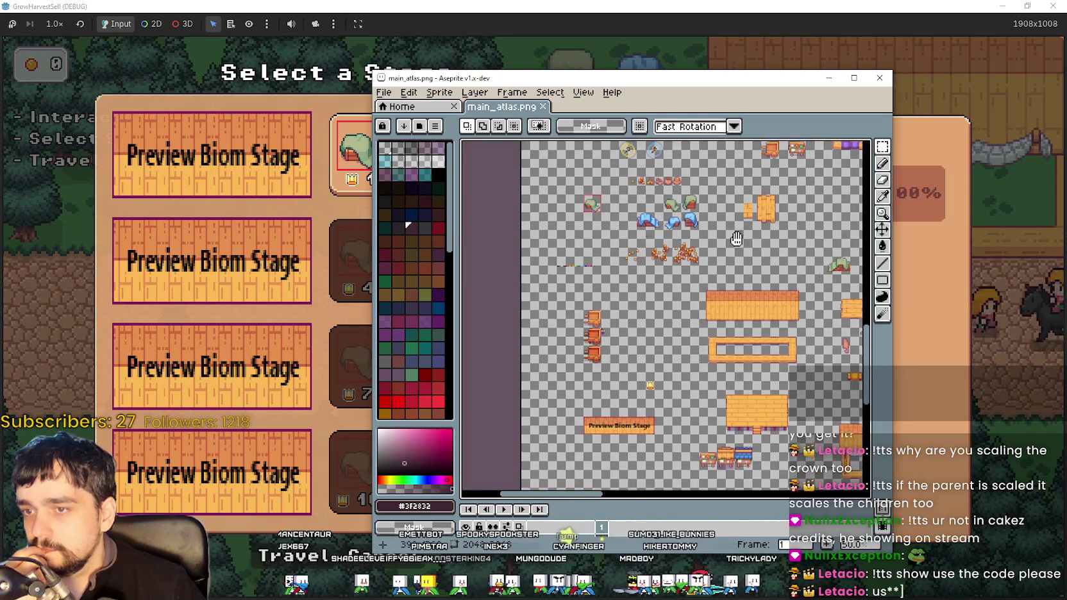
scroll(738, 236, down, 2)
scroll(651, 387, up, 2)
mouse_move(651, 386)
mouse_down()
mouse_move(662, 286)
mouse_move(758, 330)
mouse_move(751, 239)
mouse_up()
mouse_move(666, 206)
mouse_down()
mouse_move(641, 385)
mouse_move(615, 264)
mouse_up()
scroll(615, 263, up, 4)
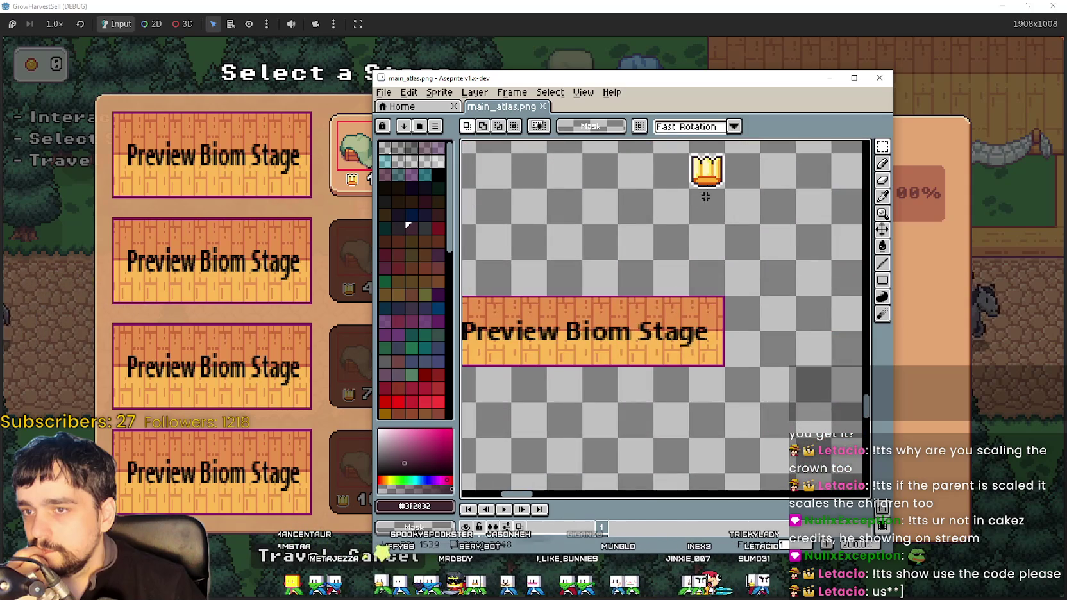
- Commit the 16x16 crown's placement, then move the Aseprite window right to reveal the stage panel
mouse_move(717, 189)
mouse_down()
mouse_move(689, 236)
mouse_move(593, 260)
mouse_up()
scroll(671, 221, down, 3)
scroll(515, 276, up, 5)
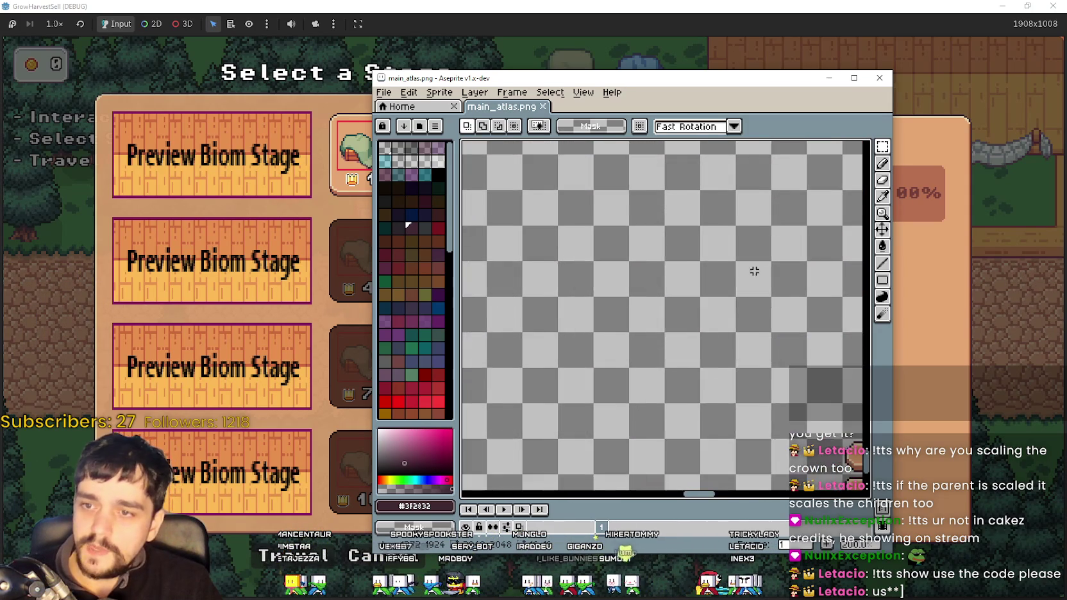
scroll(735, 298, down, 2)
scroll(667, 321, up, 3)
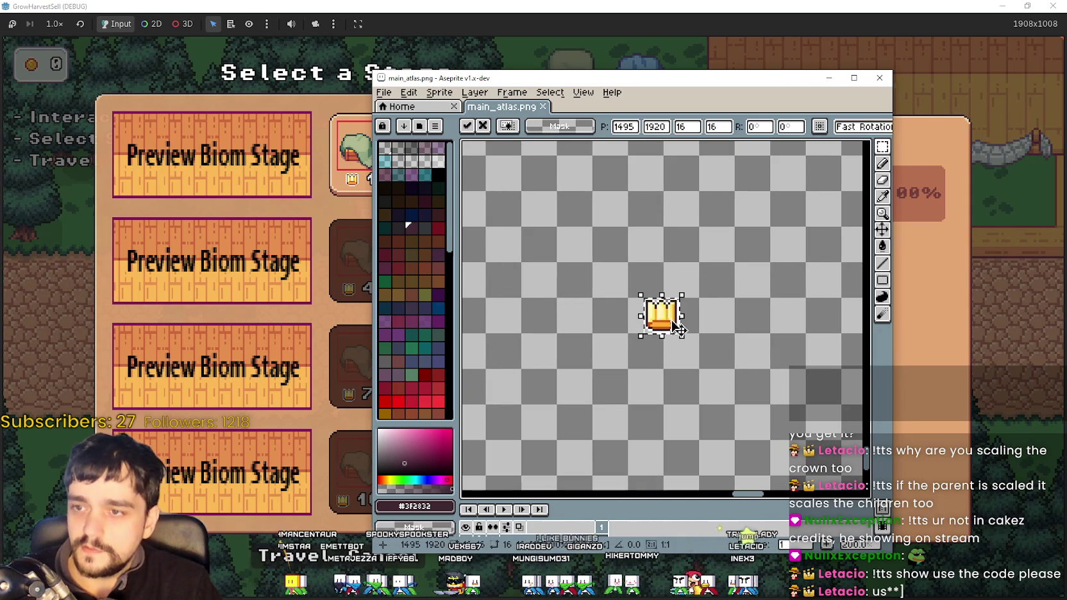
key(Return)
scroll(667, 328, up, 2)
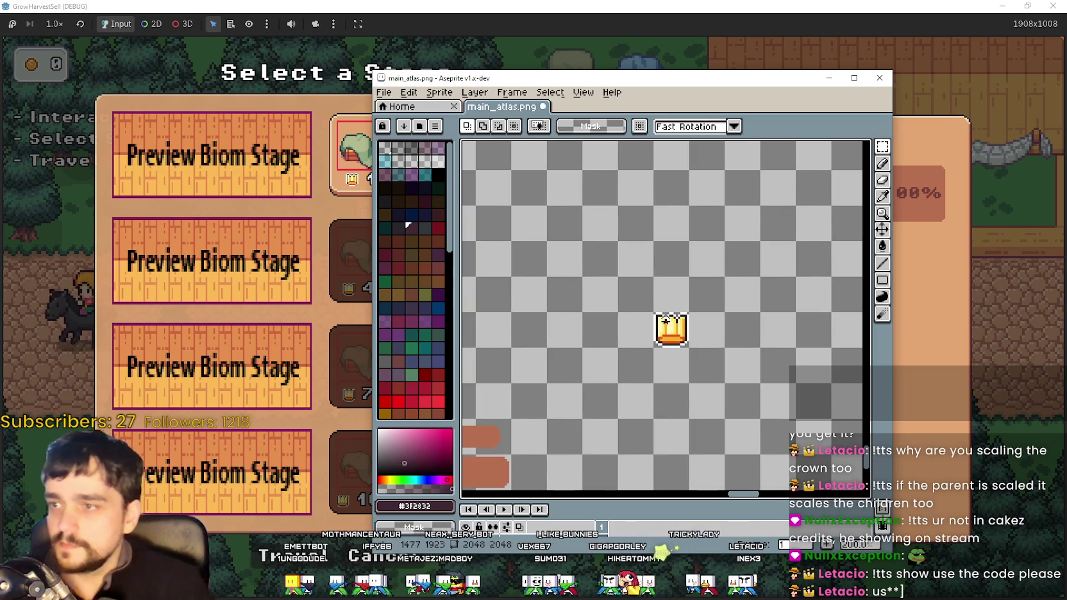
scroll(676, 342, up, 1)
scroll(675, 342, down, 1)
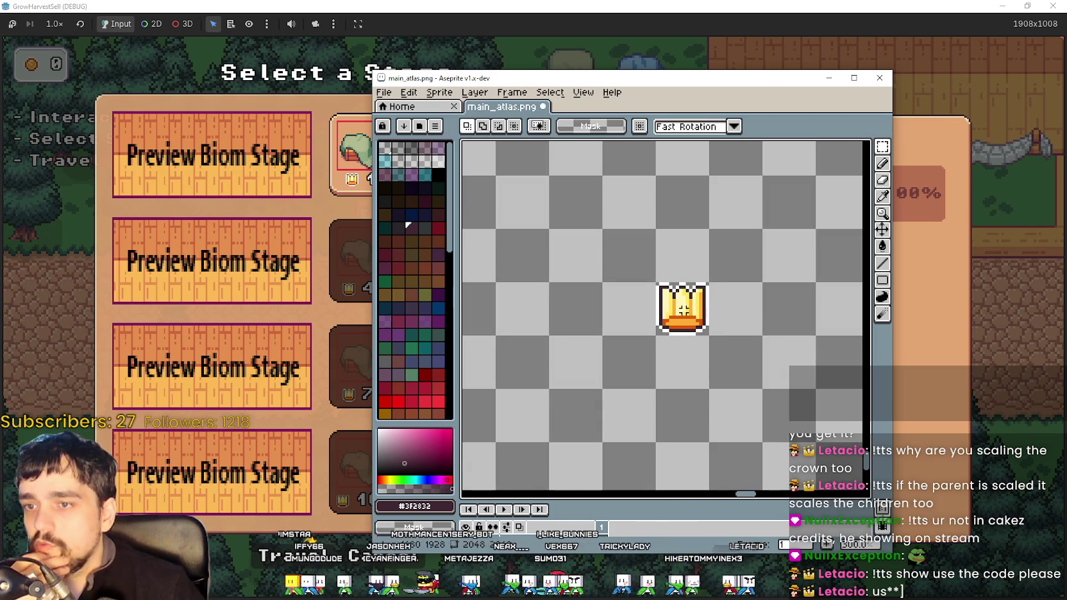
scroll(719, 325, down, 1)
drag(597, 83, 764, 77)
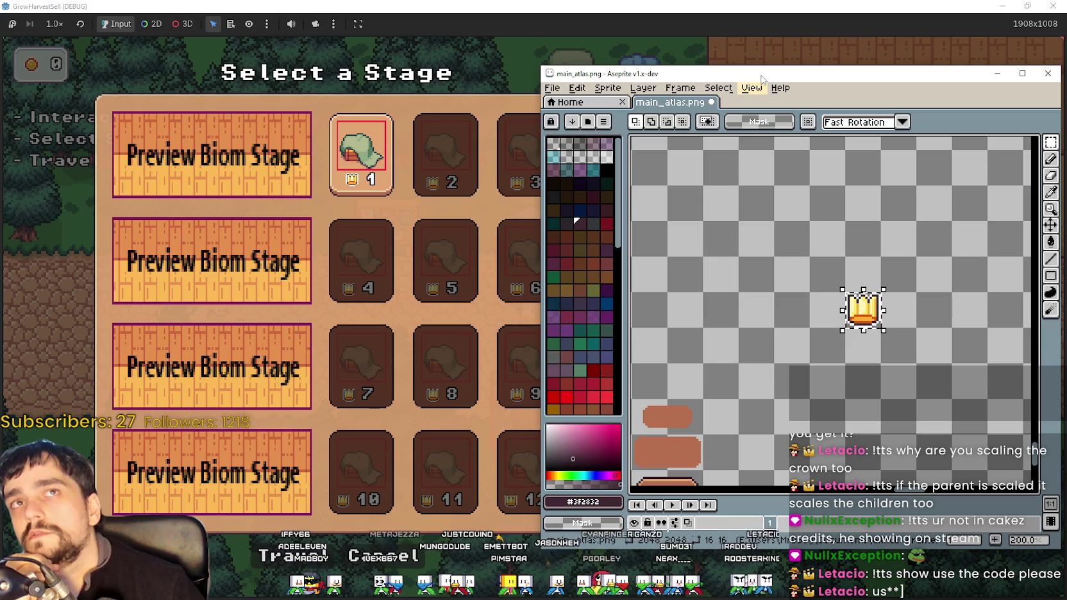
- Resize the selected crown sprite to 8x8 pixels
scroll(804, 334, down, 1)
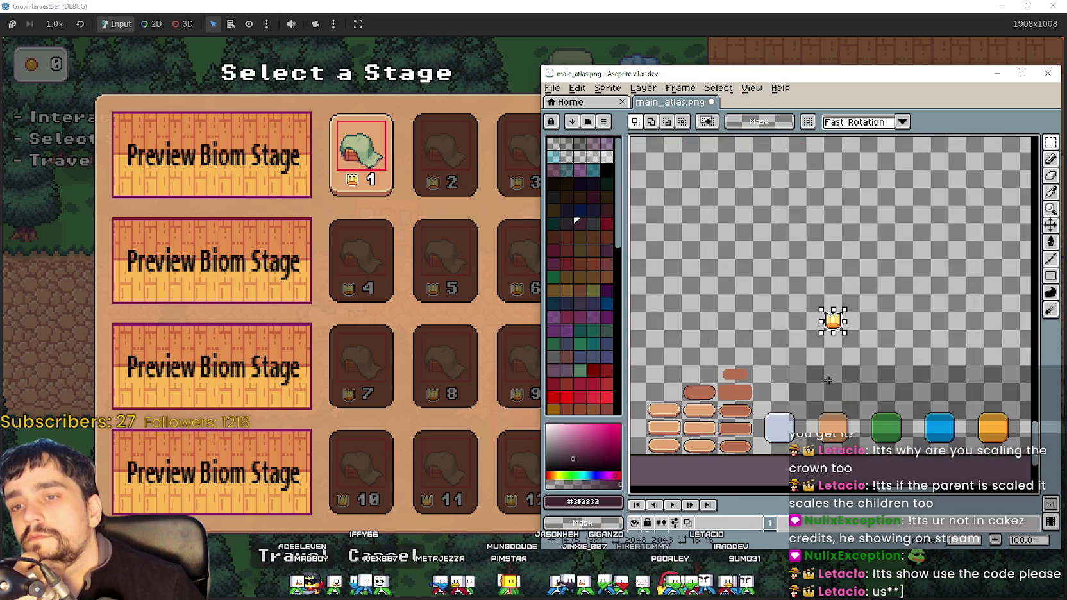
scroll(824, 372, down, 1)
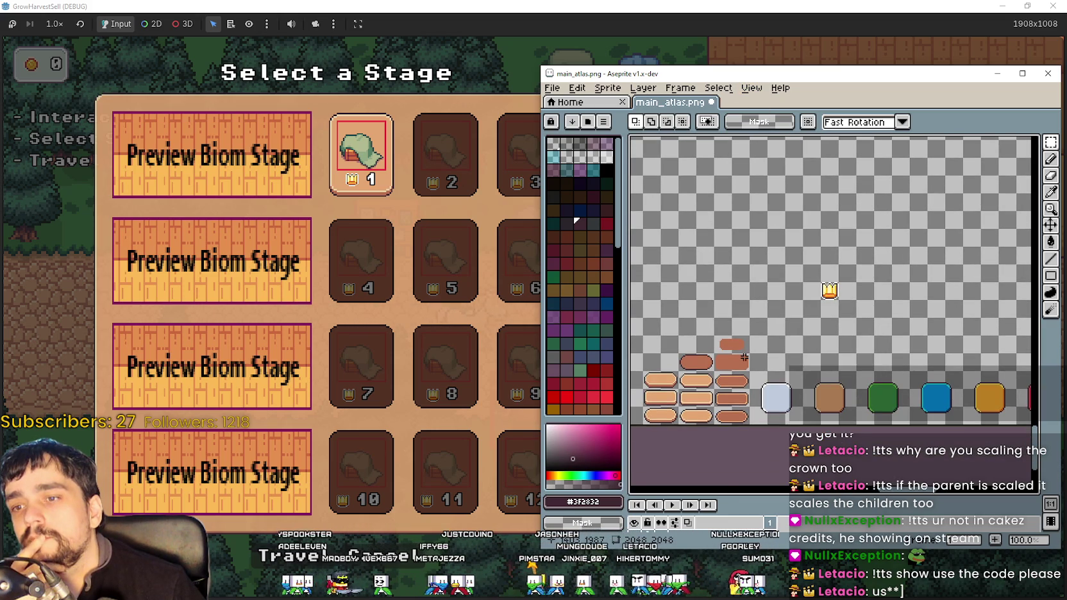
scroll(798, 308, up, 1)
scroll(732, 306, up, 1)
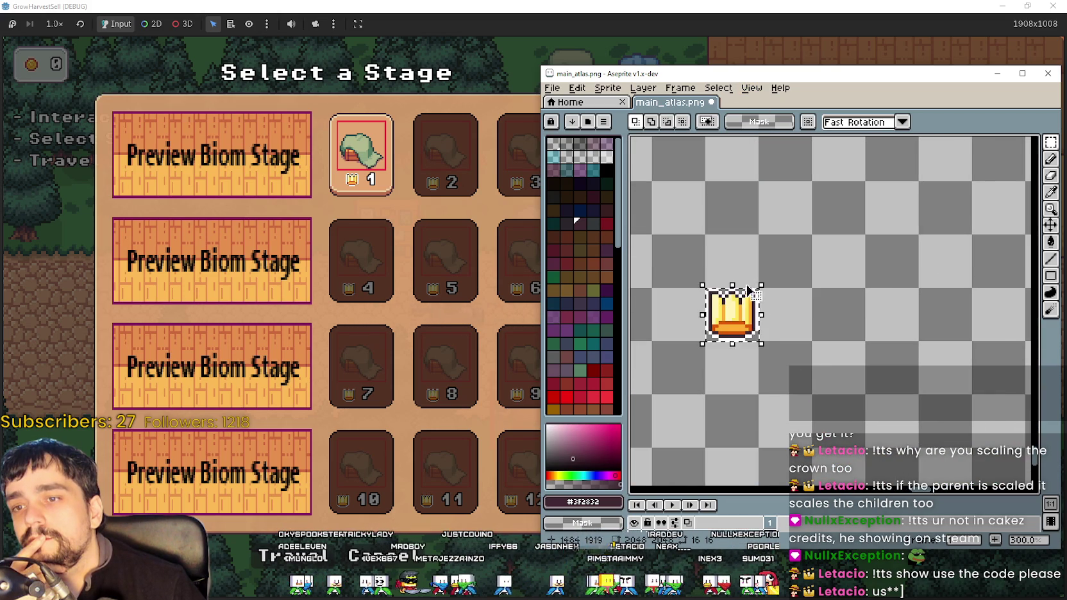
drag(726, 310, 742, 323)
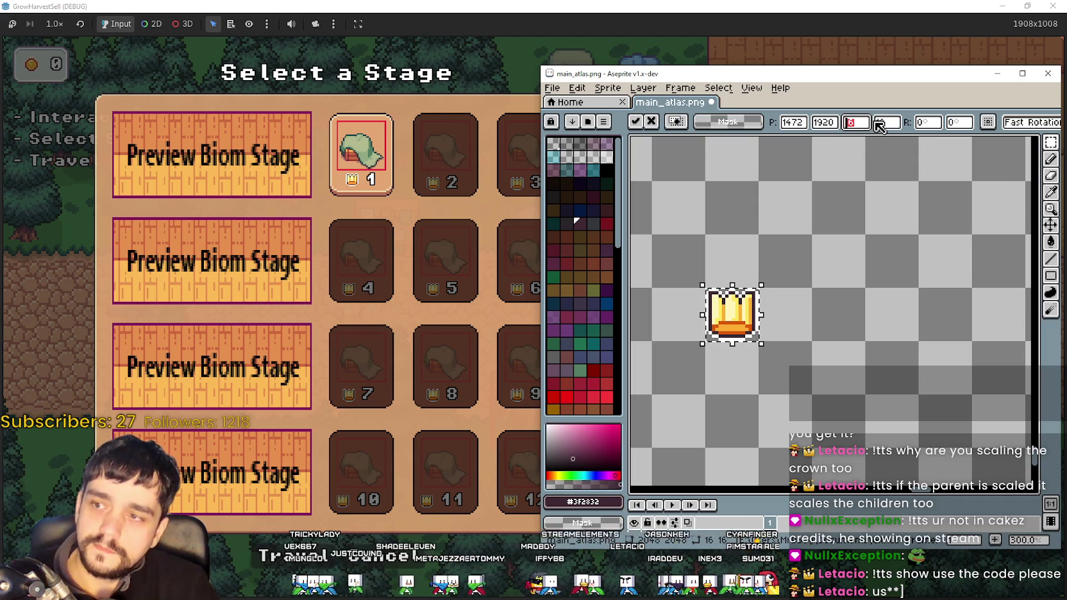
text(8)
key(Tab)
text(8)
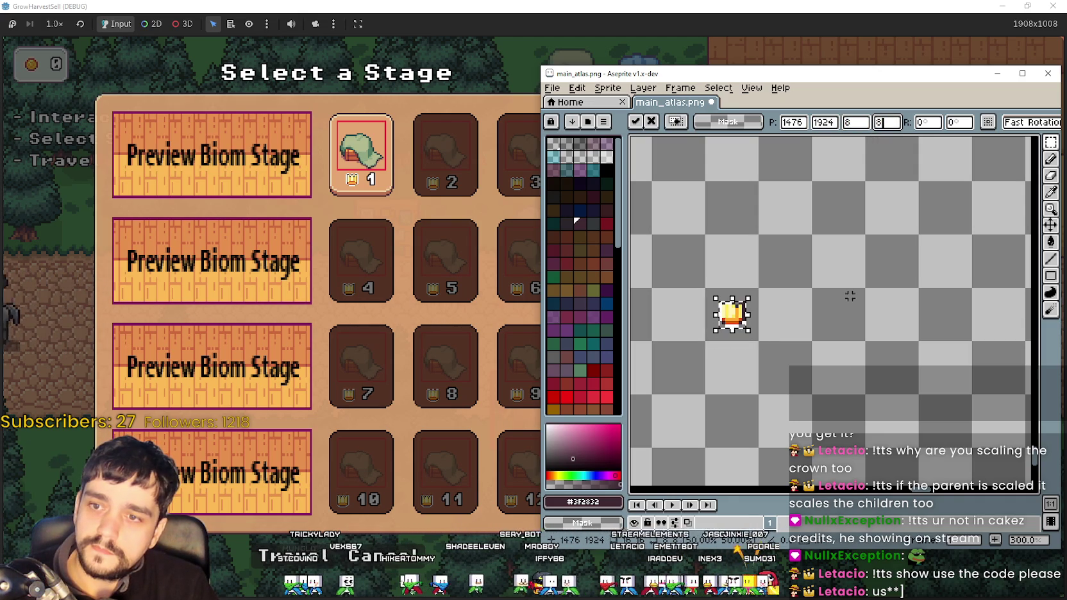
- Nudge the shrunken crown up two pixels and reposition the Aseprite window
scroll(749, 296, up, 2)
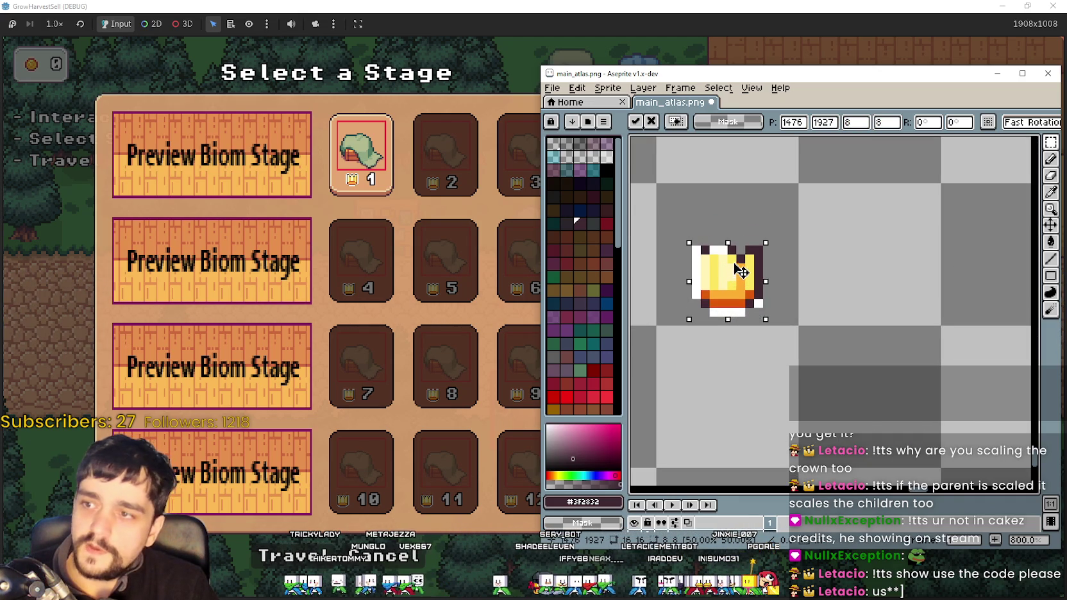
drag(741, 274, 736, 252)
scroll(737, 251, up, 2)
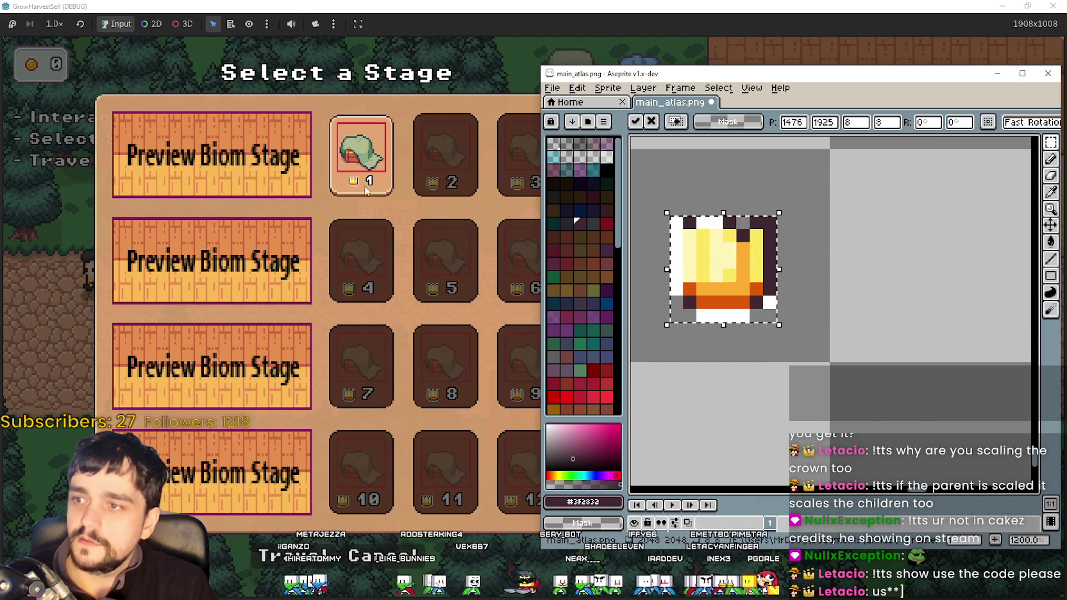
scroll(716, 278, down, 2)
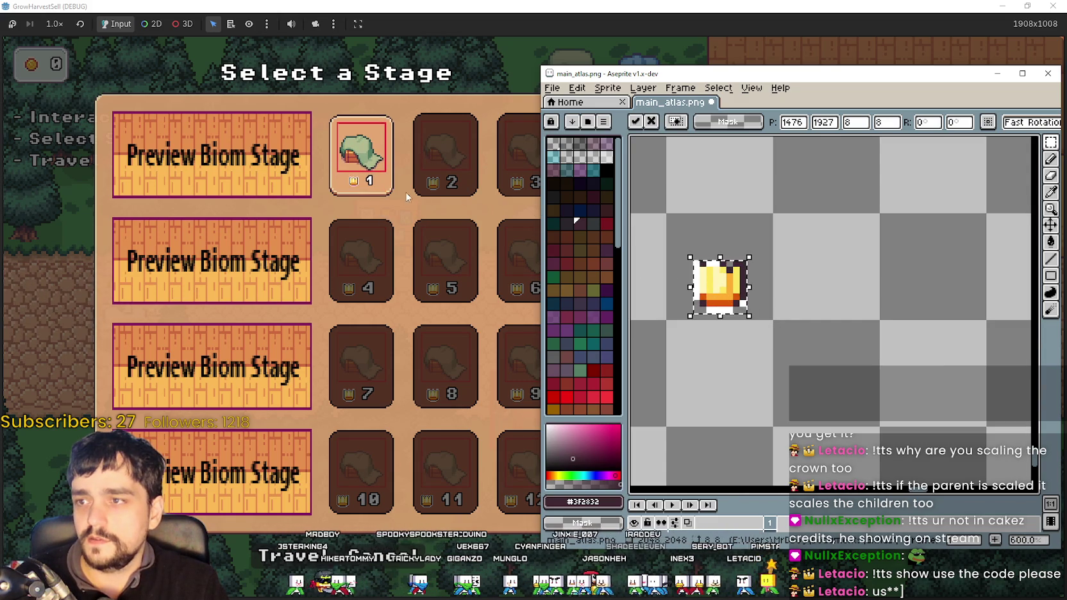
drag(865, 76, 714, 50)
drag(619, 62, 677, 35)
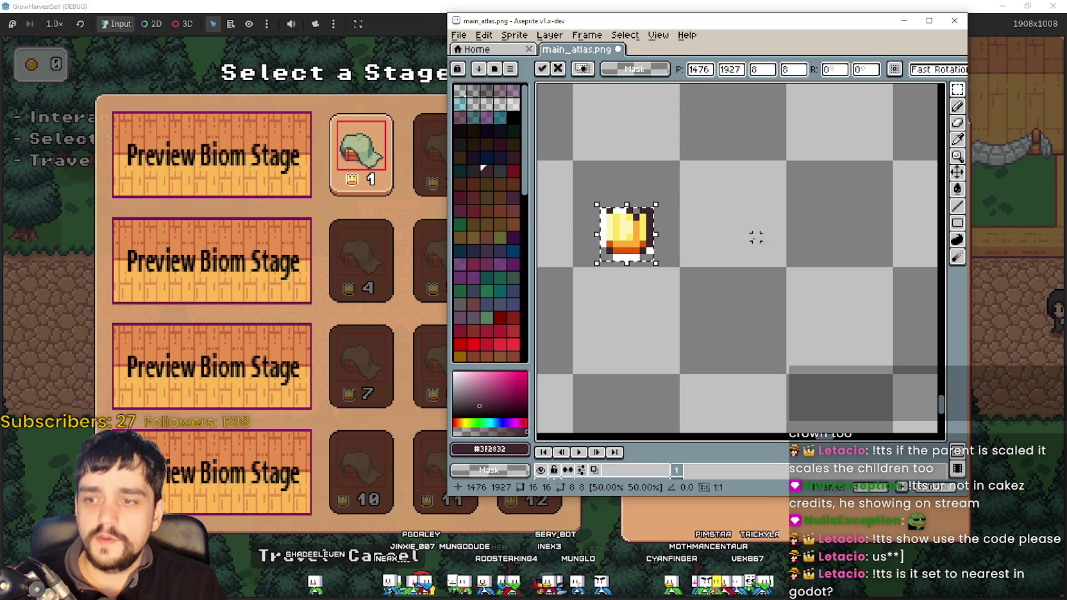
- Open Aseprite's Preferences and browse the Selection, Editor, Alerts, Color, Files, Tablet and General pages
click(462, 36)
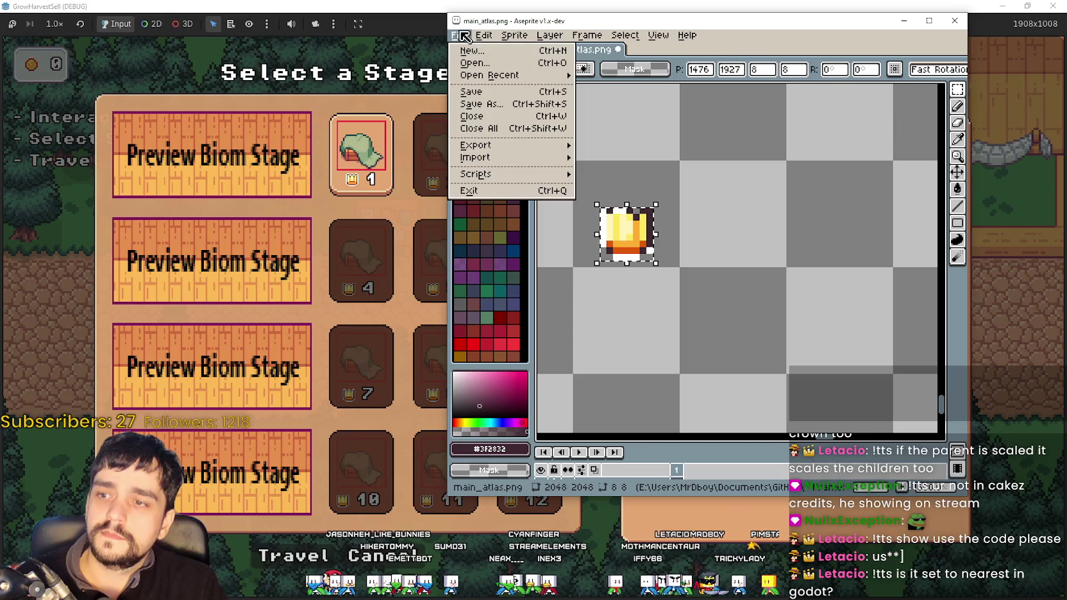
mouse_move(481, 35)
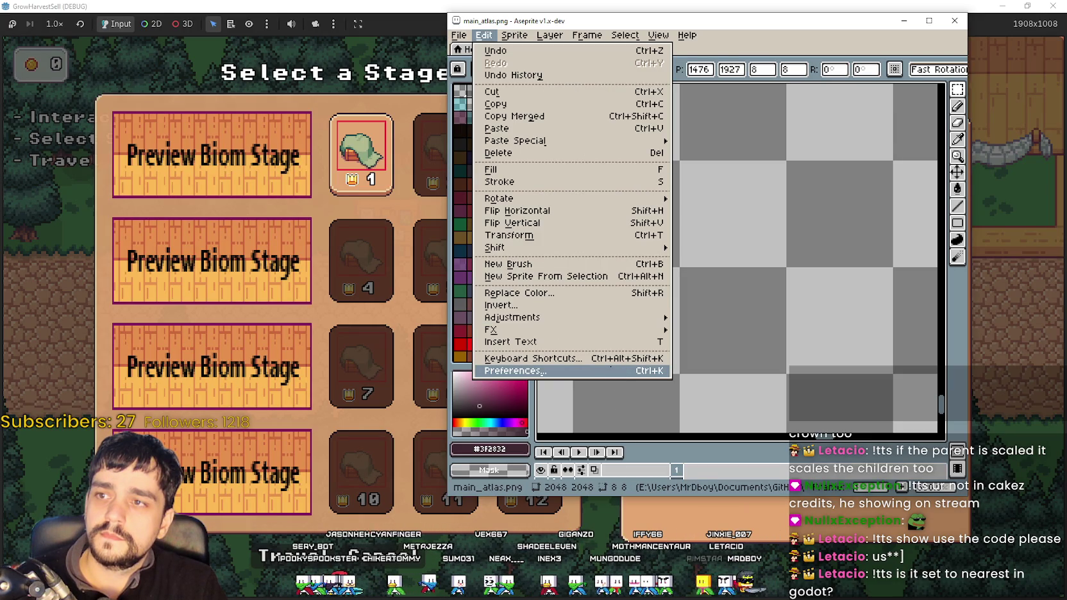
click(513, 371)
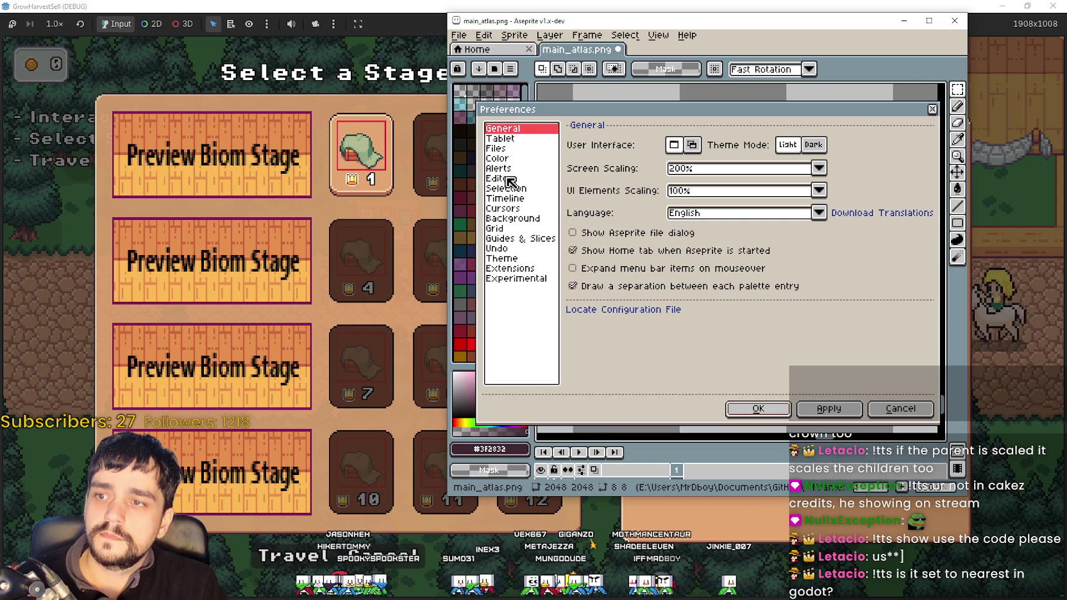
click(507, 188)
click(507, 178)
click(507, 168)
click(513, 158)
click(515, 148)
click(516, 139)
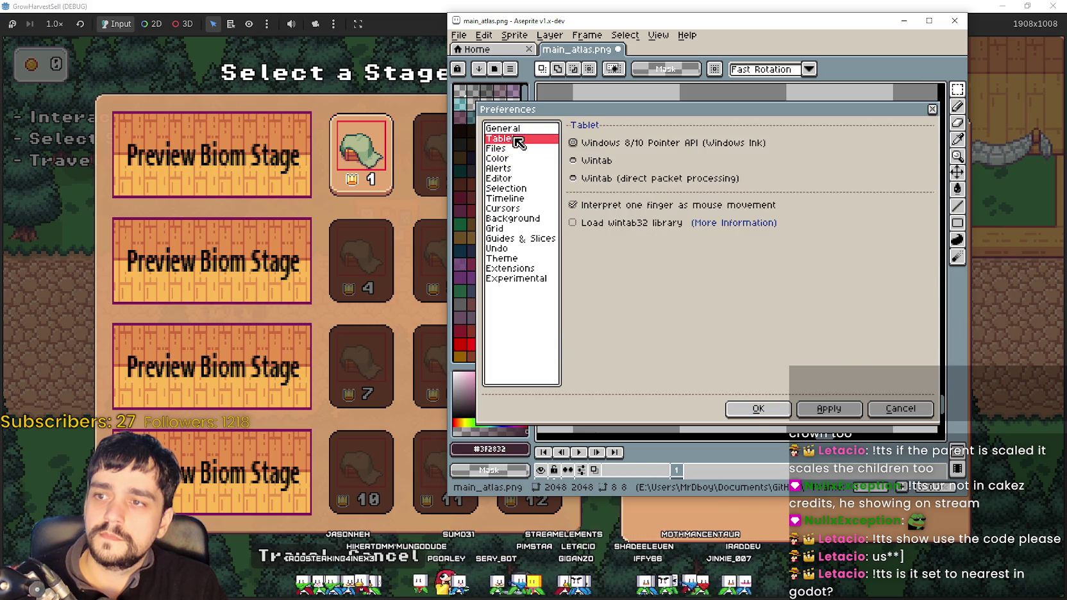
click(518, 130)
- Look through the Undo, Experimental, Theme, Background, Grid and Guides & Slices preference pages
click(511, 248)
click(513, 278)
click(510, 259)
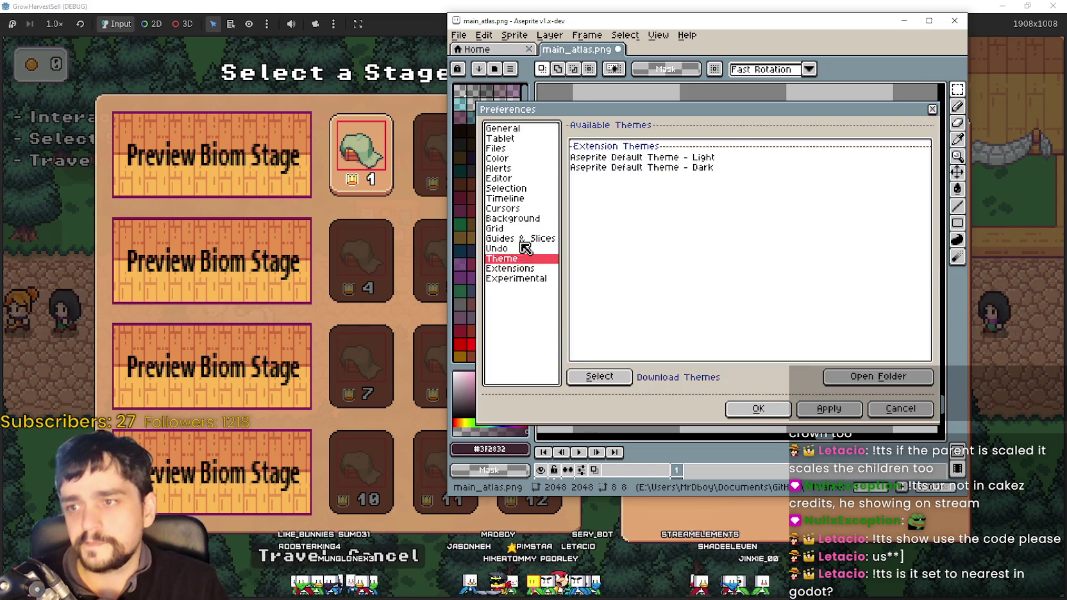
click(514, 219)
click(516, 229)
click(521, 238)
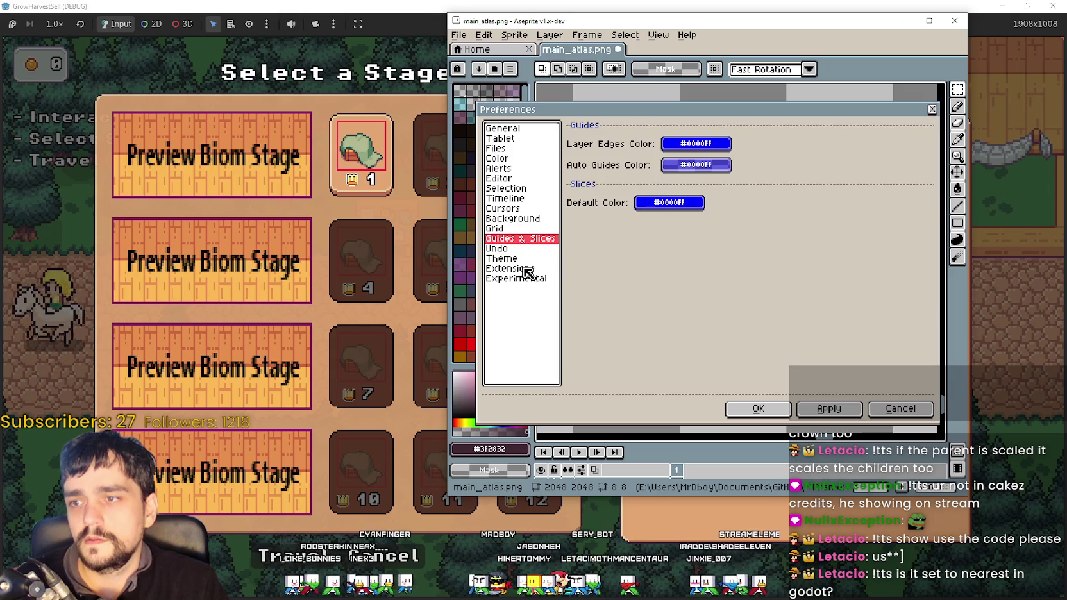
click(527, 228)
- Revisit Cursors, Editor, Color, Files and General, then cancel Preferences without changes
click(528, 209)
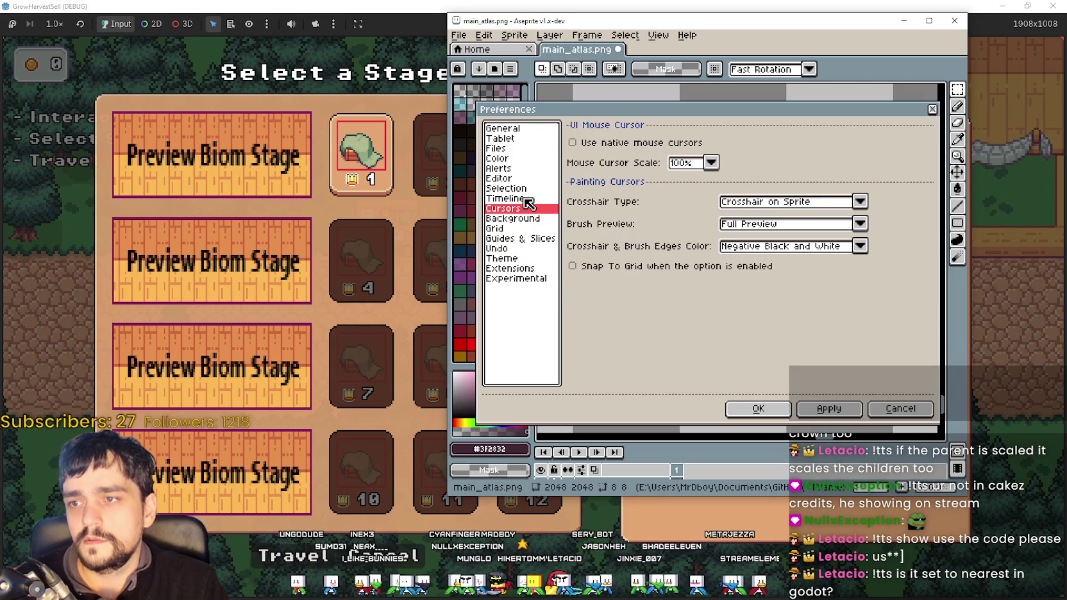
click(525, 199)
click(526, 189)
click(526, 178)
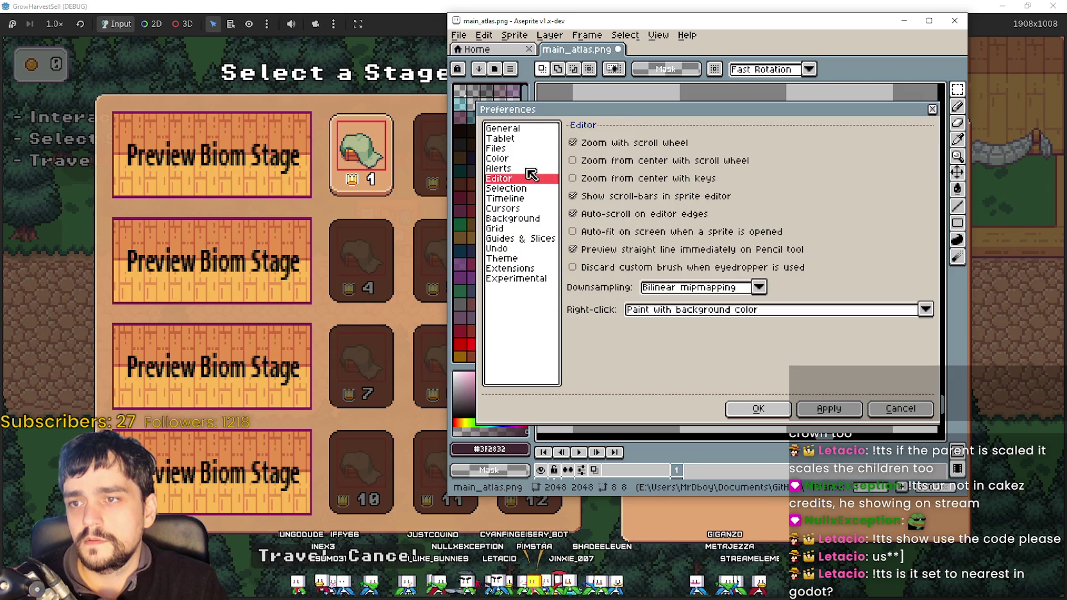
click(532, 168)
click(532, 159)
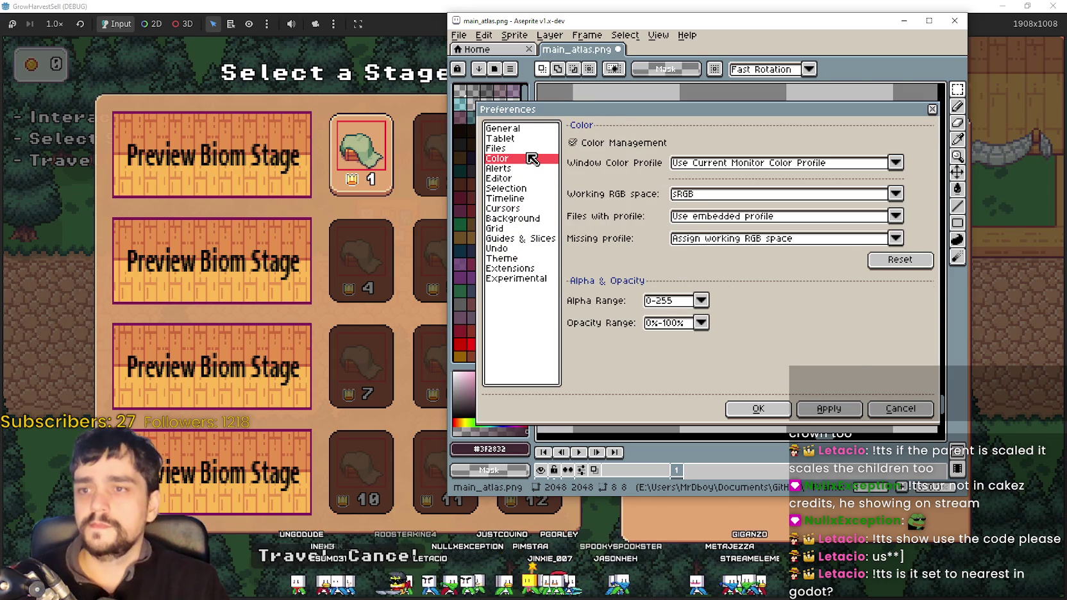
click(529, 149)
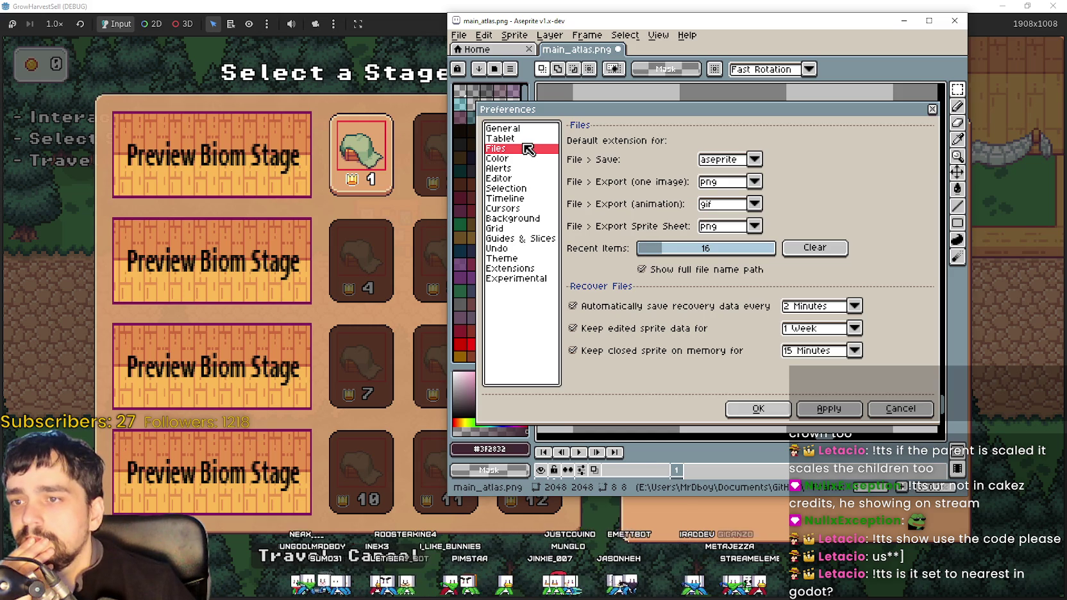
click(525, 139)
click(524, 128)
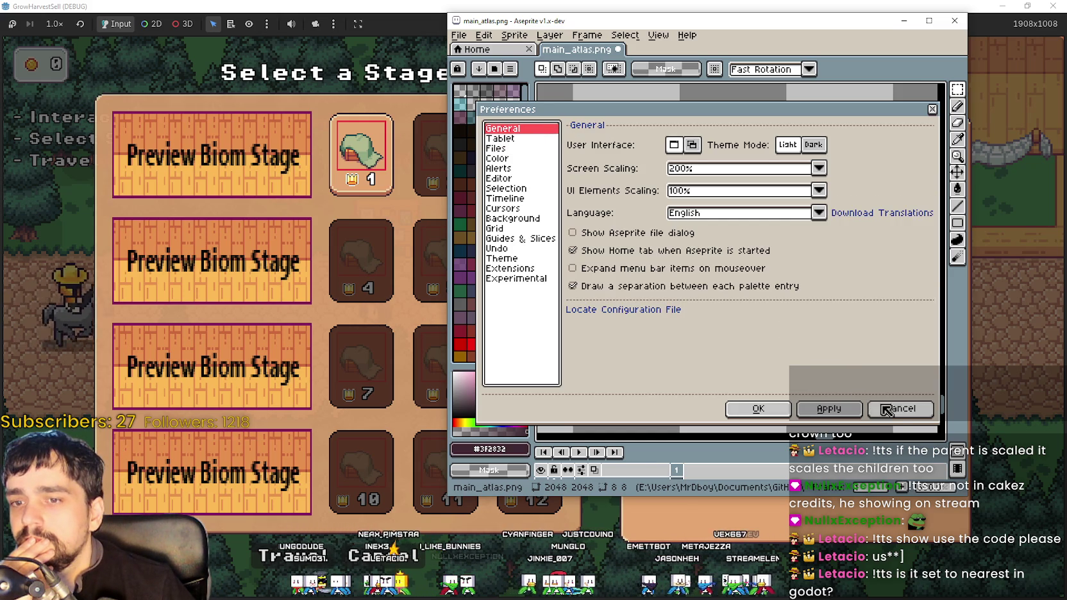
click(901, 409)
click(550, 36)
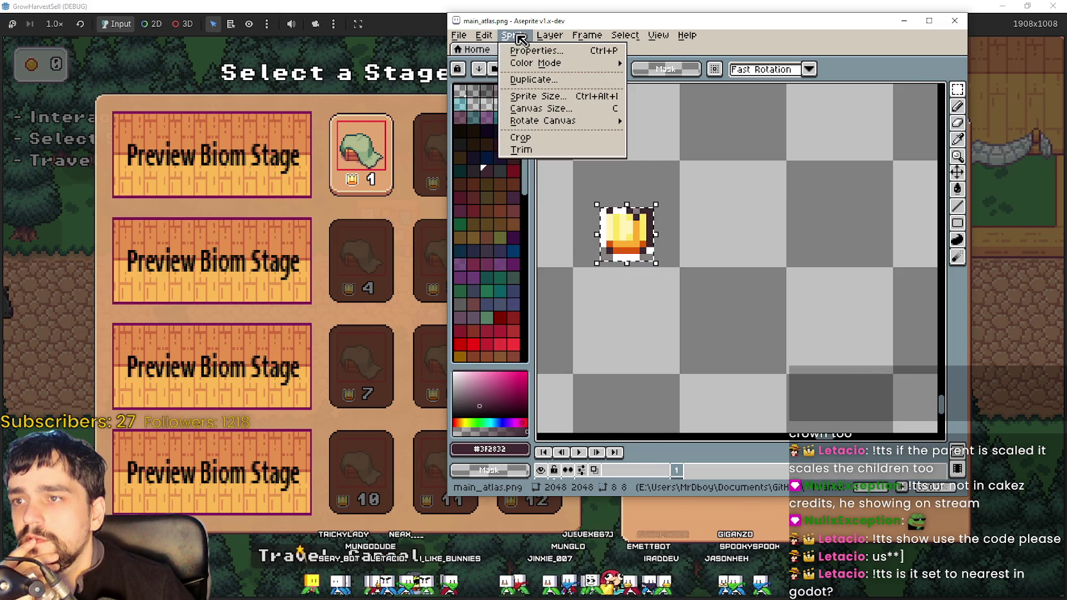
- Check main_atlas.png's Pixel Aspect Ratio in Sprite Properties, keep Square Pixels (1:1), and return to Godot
click(536, 50)
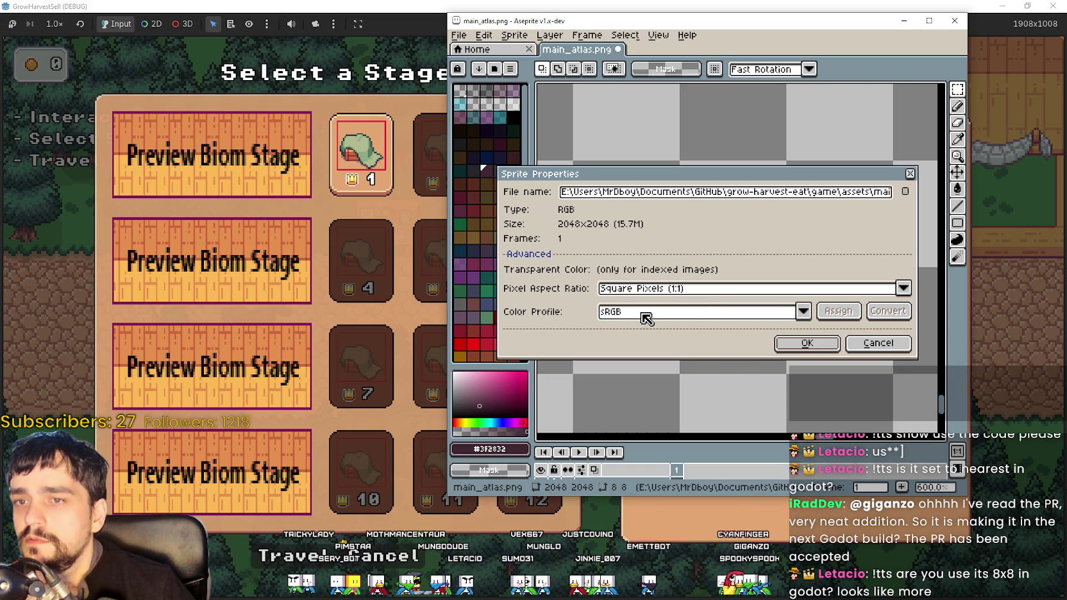
click(658, 292)
click(657, 289)
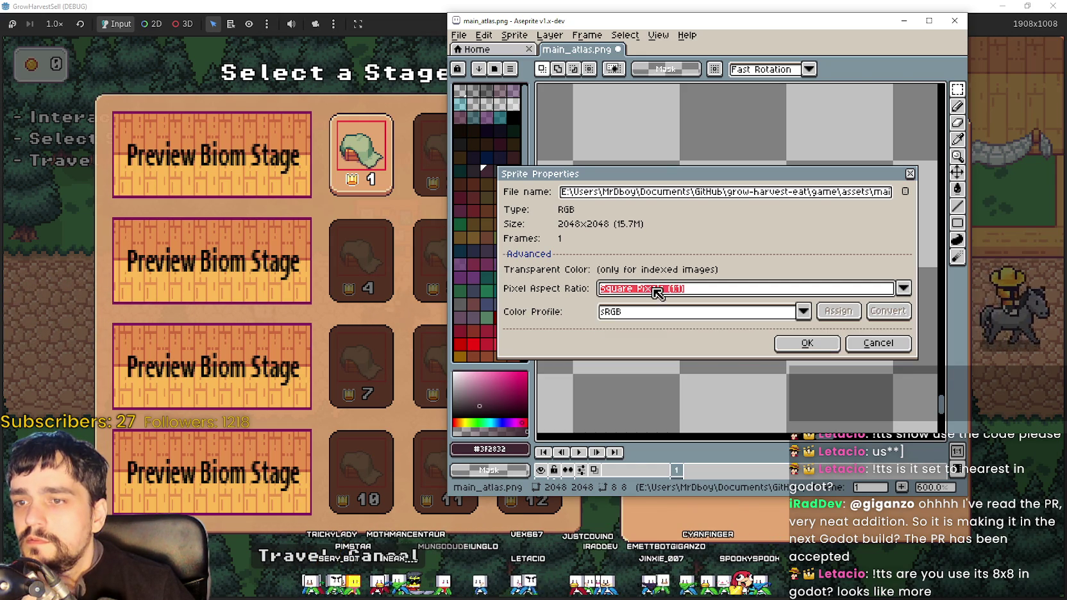
click(656, 289)
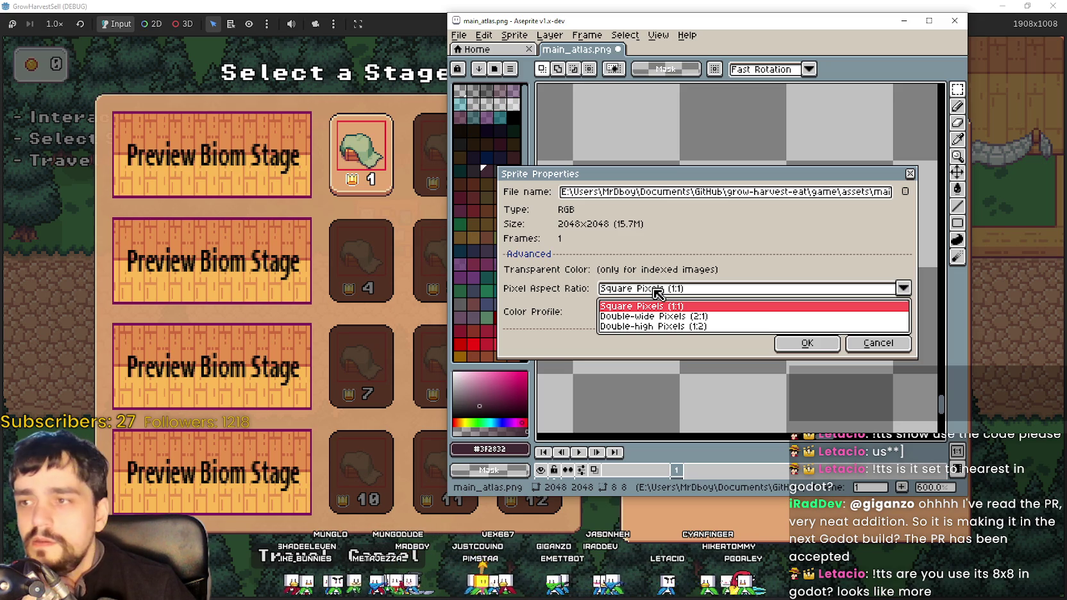
click(657, 290)
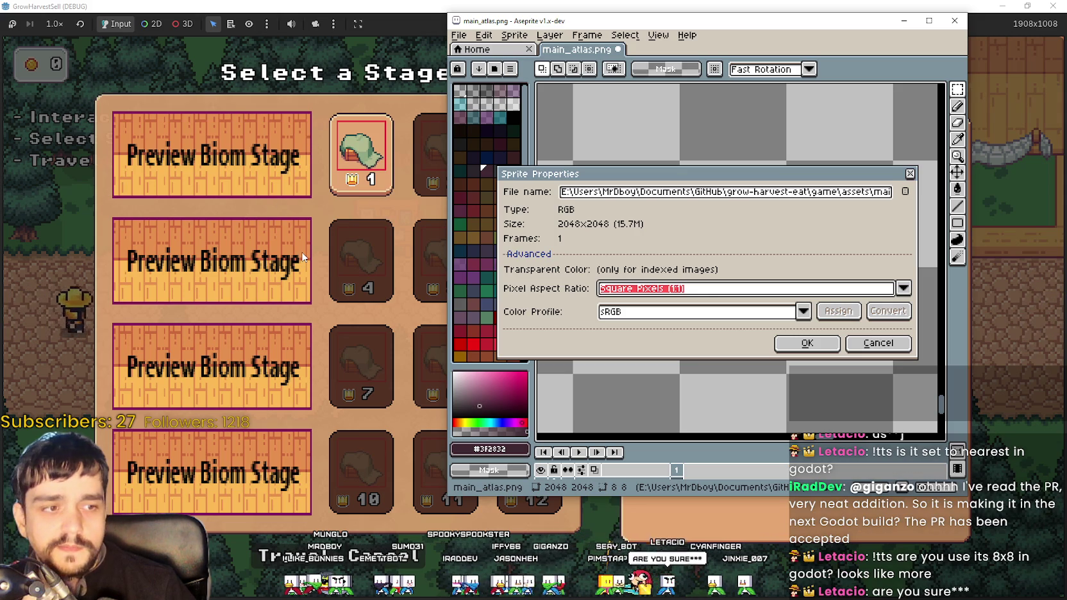
click(705, 291)
click(716, 290)
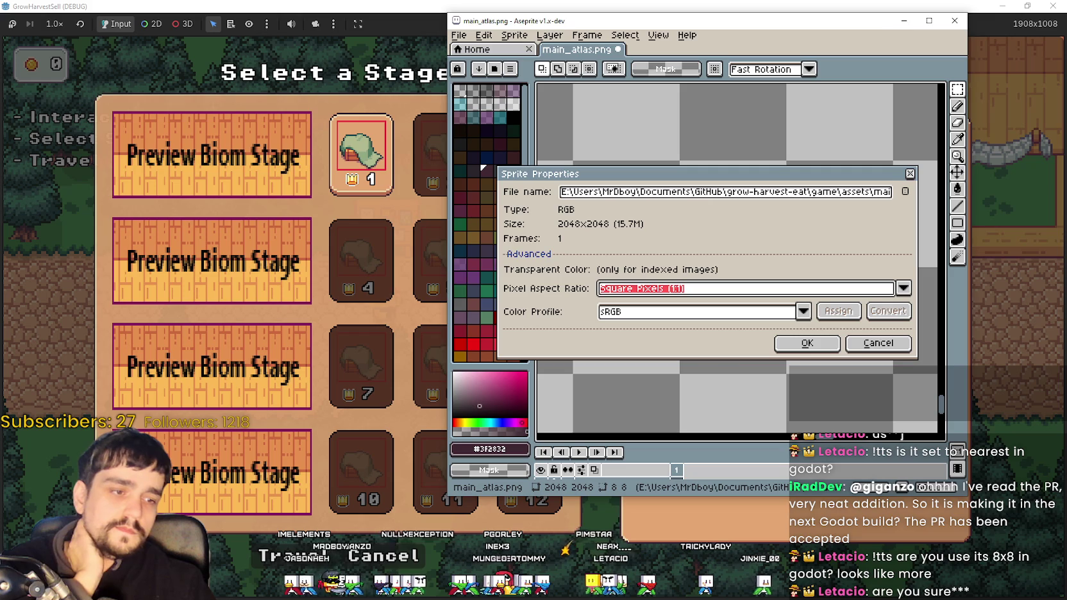
key(alt+Tab)
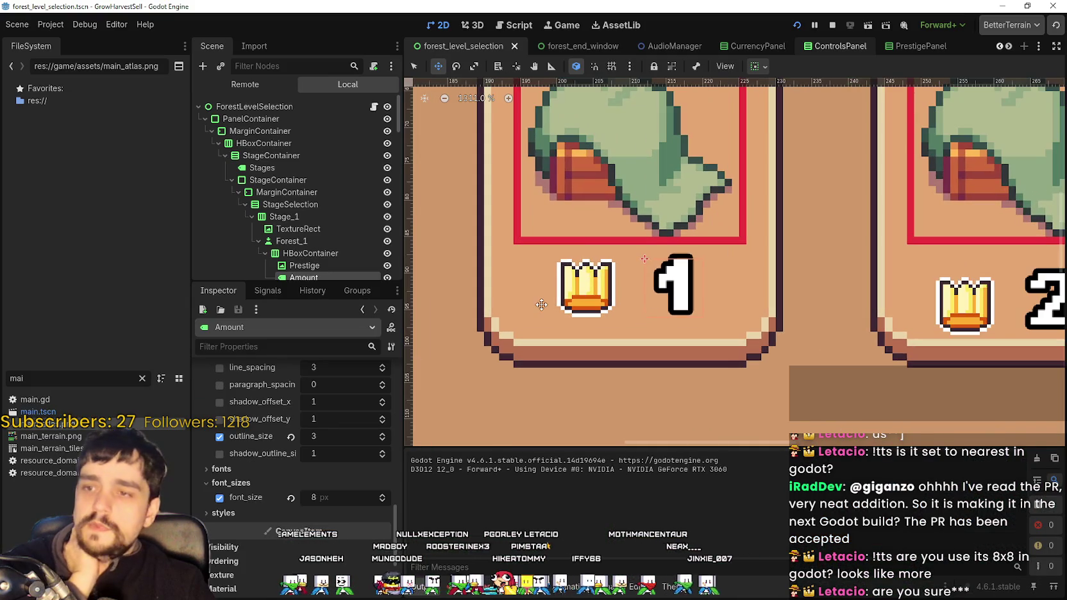
click(602, 301)
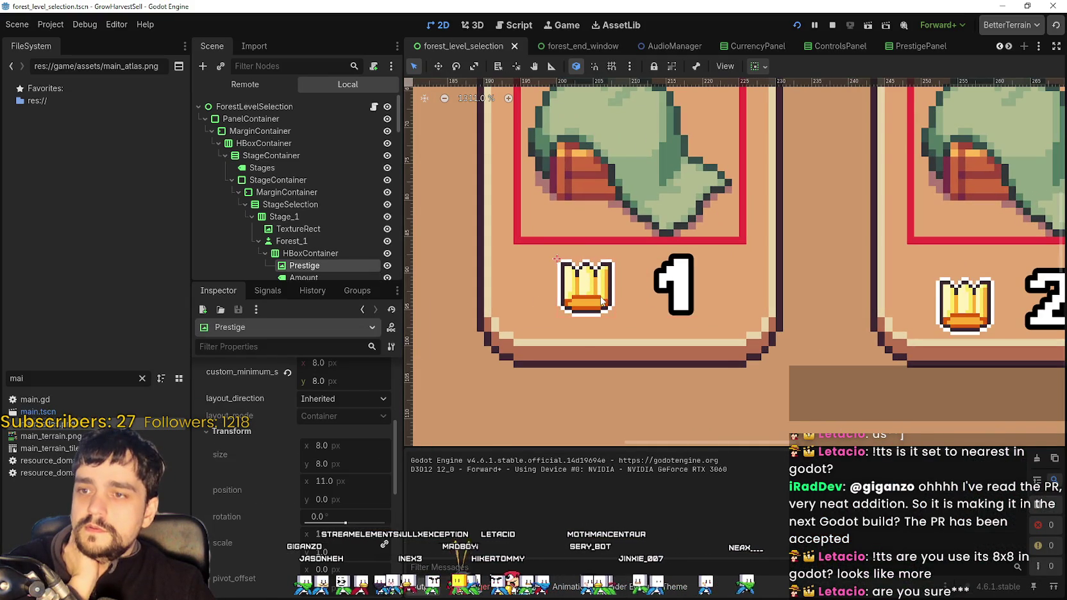
scroll(336, 459, up, 3)
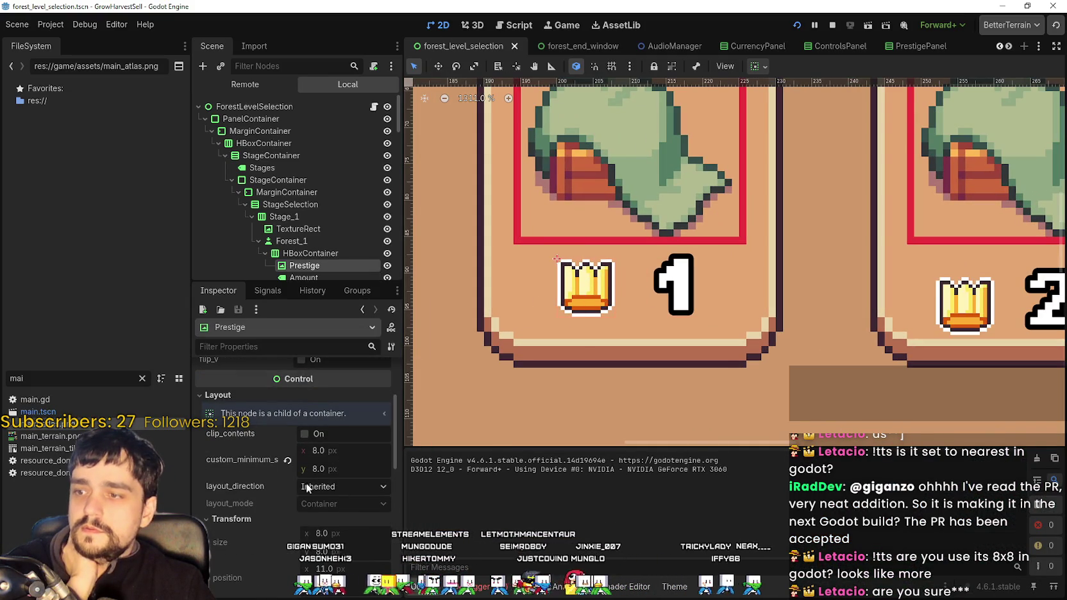
scroll(672, 268, down, 6)
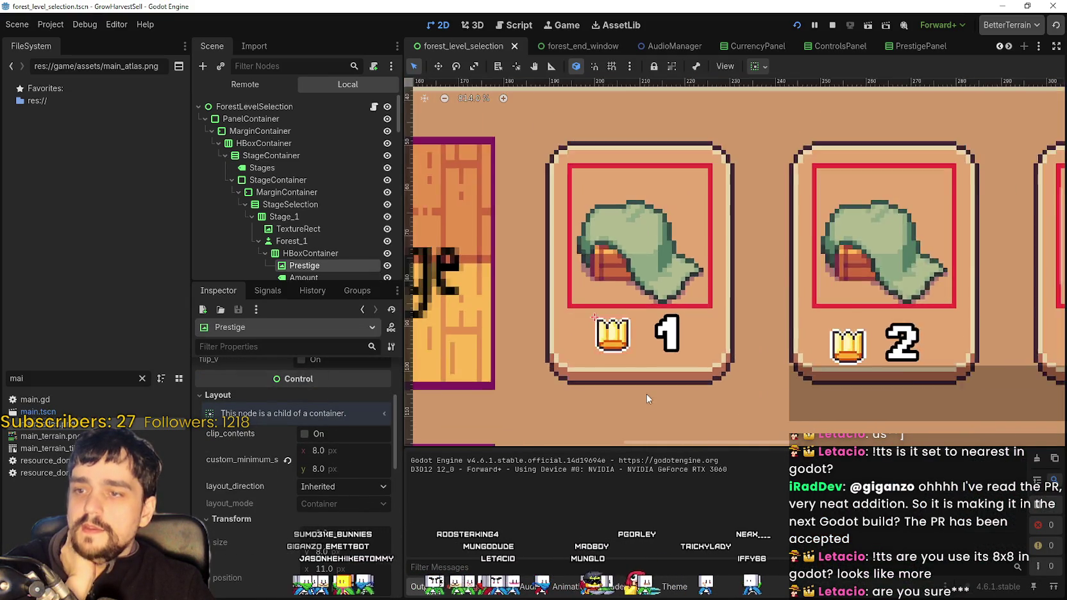
scroll(672, 268, up, 2)
scroll(672, 268, down, 5)
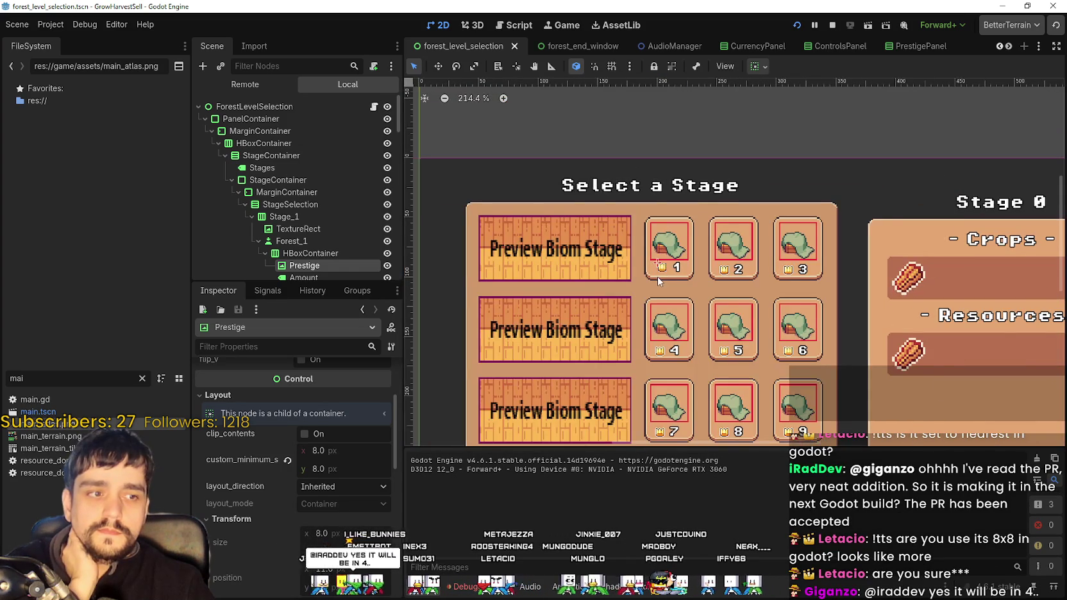
scroll(663, 273, up, 2)
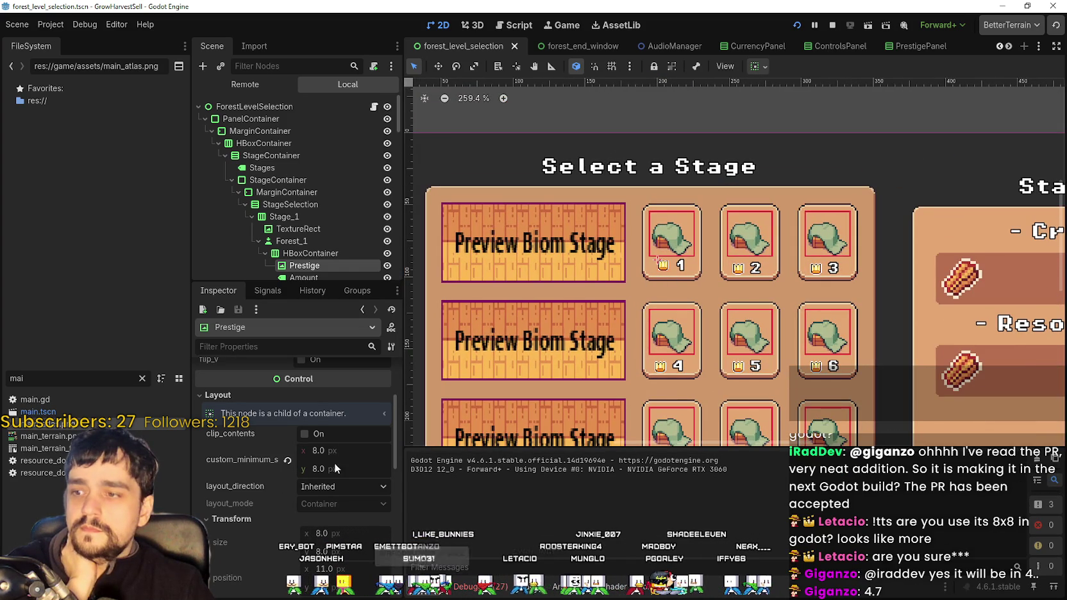
scroll(331, 474, down, 4)
scroll(327, 487, up, 3)
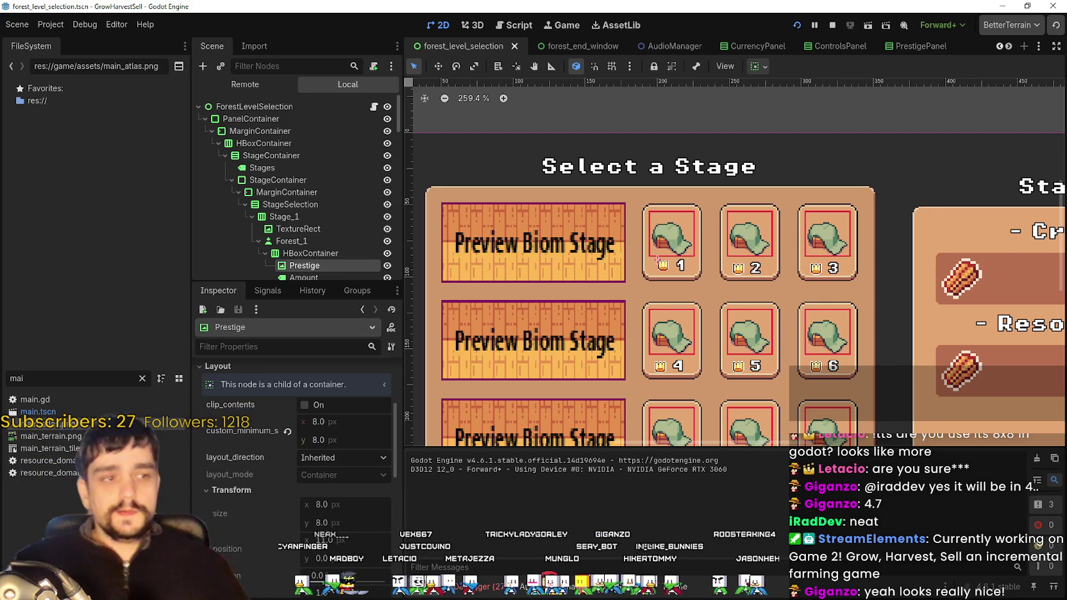
scroll(728, 249, up, 1)
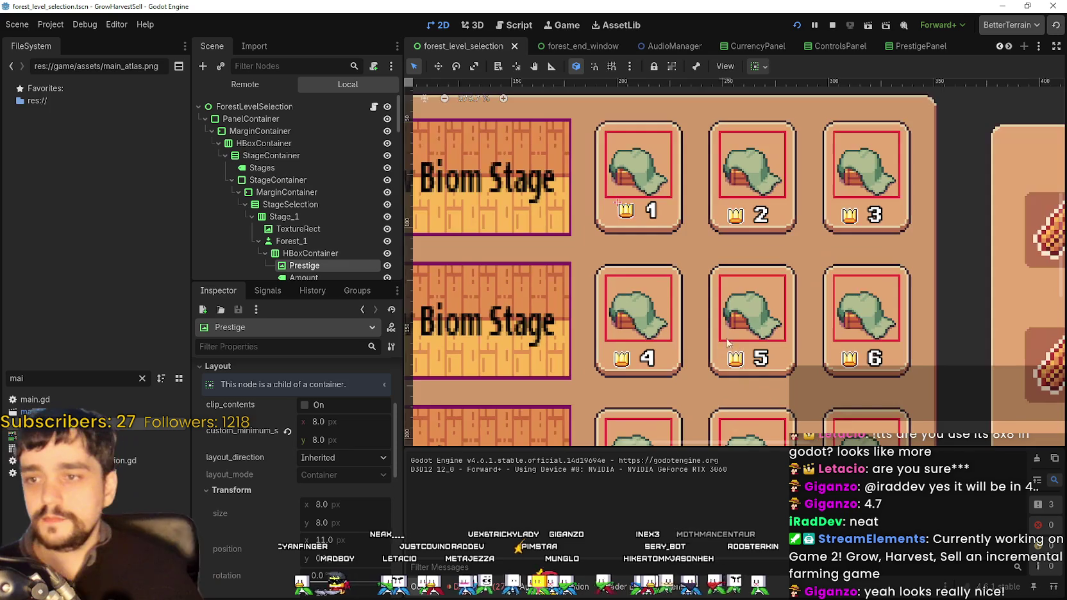
scroll(687, 288, down, 2)
scroll(685, 287, down, 1)
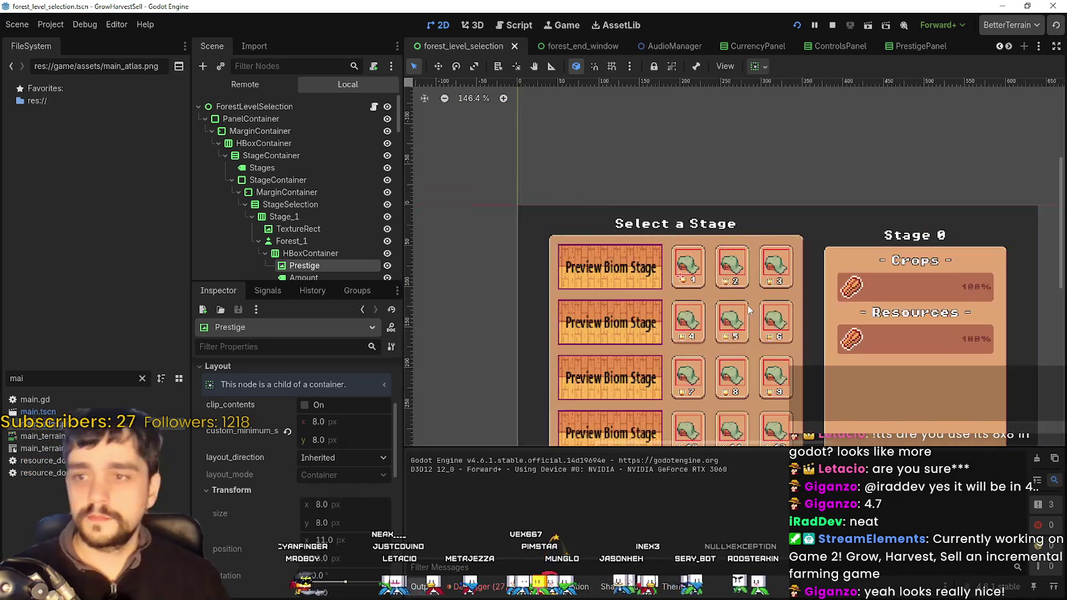
scroll(320, 211, down, 2)
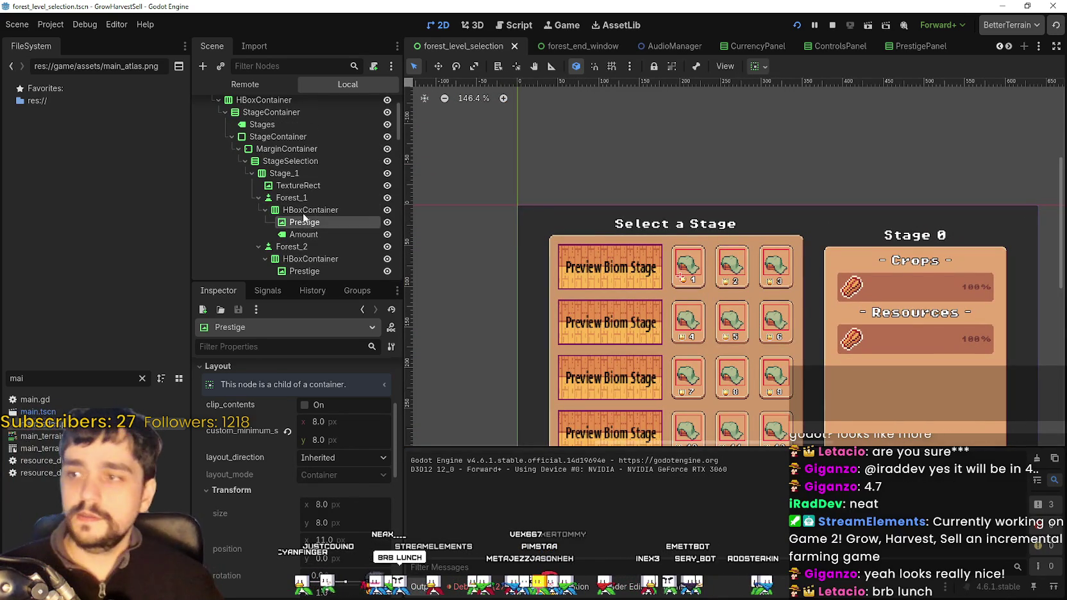
scroll(734, 297, up, 2)
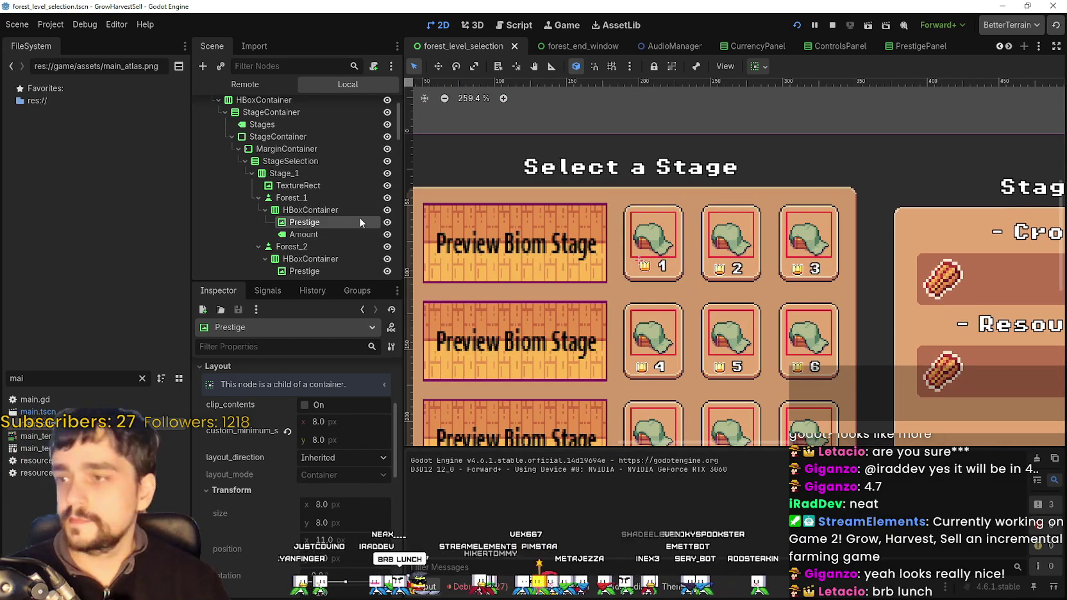
click(334, 210)
scroll(689, 205, up, 2)
scroll(669, 179, up, 2)
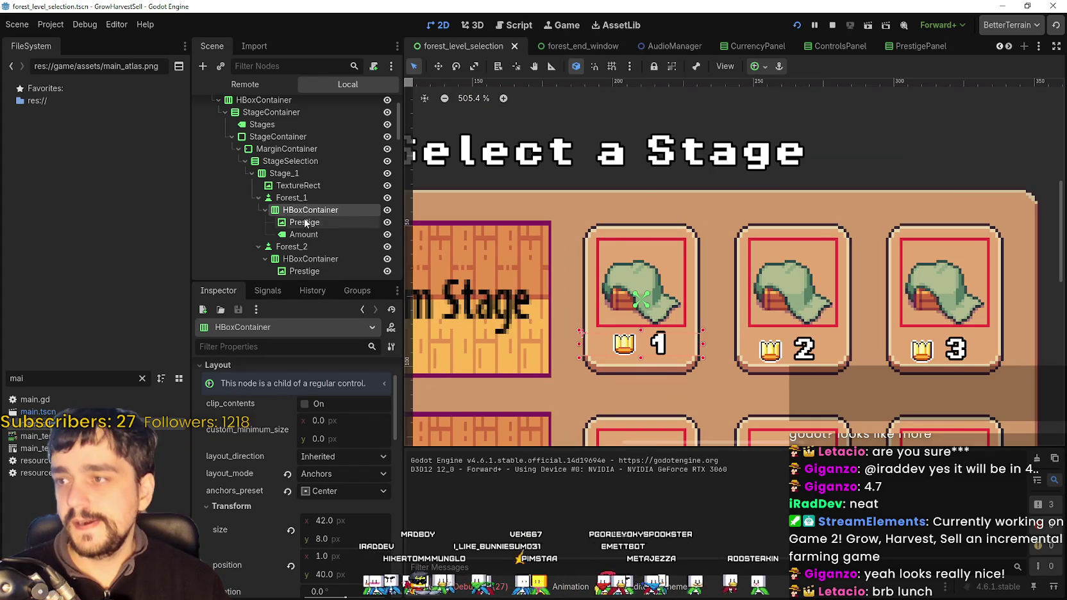
- Reselect the HBoxContainer after briefly selecting Forest_1, then bring the running game's Select a Stage screen forward
click(322, 197)
click(321, 213)
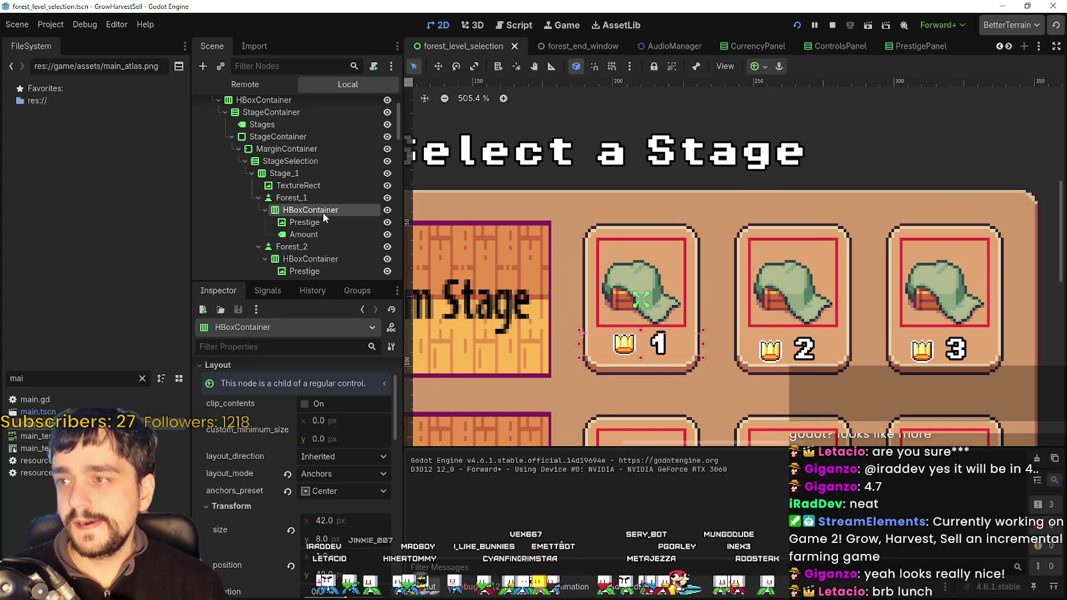
scroll(713, 302, up, 1)
scroll(699, 310, down, 1)
scroll(698, 310, down, 2)
scroll(671, 258, up, 3)
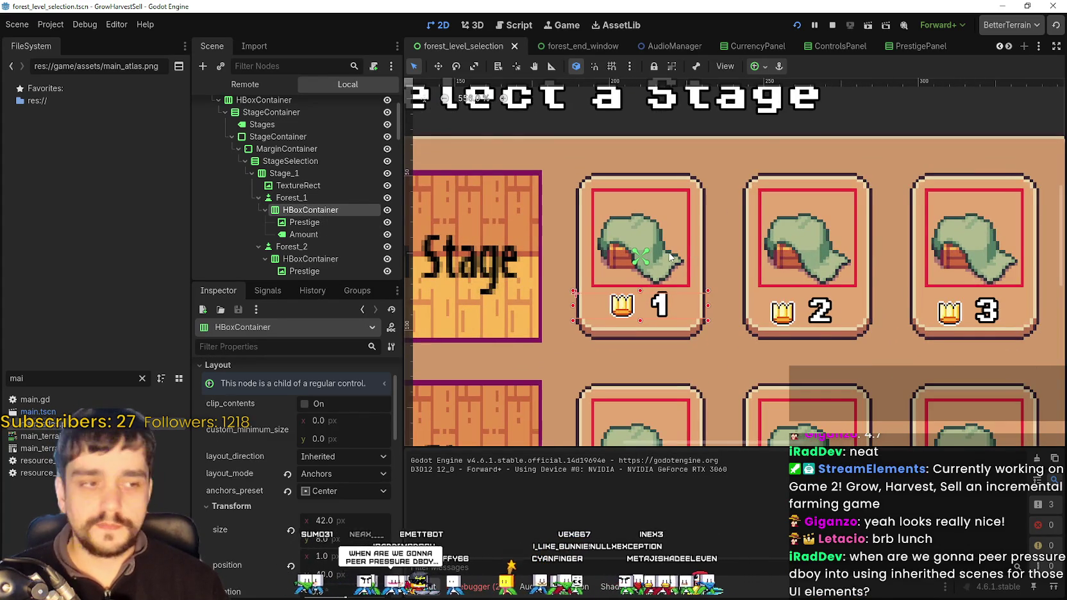
scroll(672, 257, down, 1)
scroll(679, 295, up, 2)
scroll(681, 299, down, 2)
scroll(682, 299, up, 2)
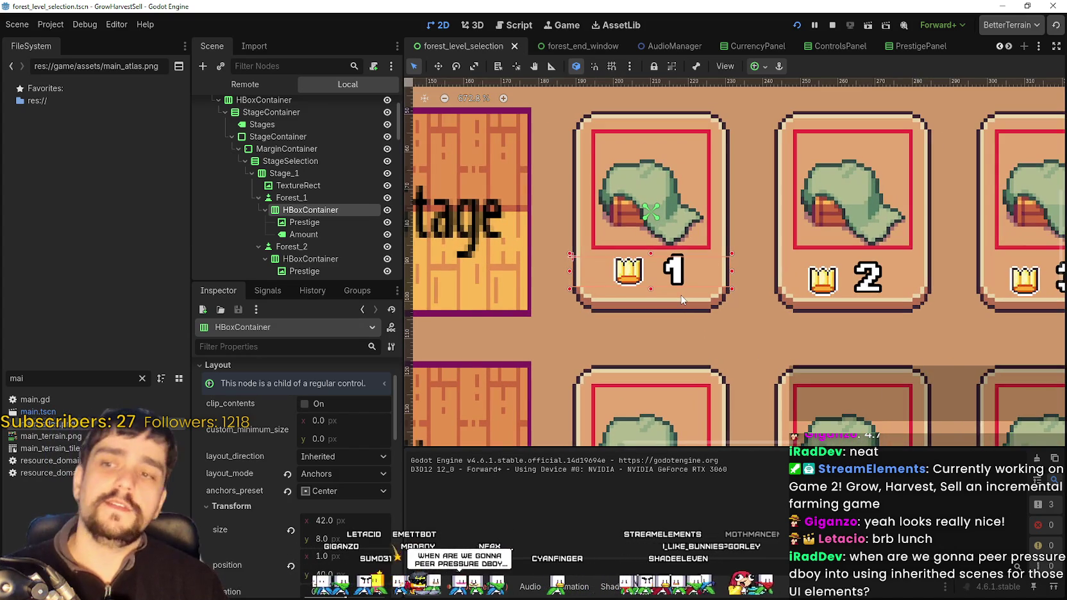
scroll(683, 300, down, 2)
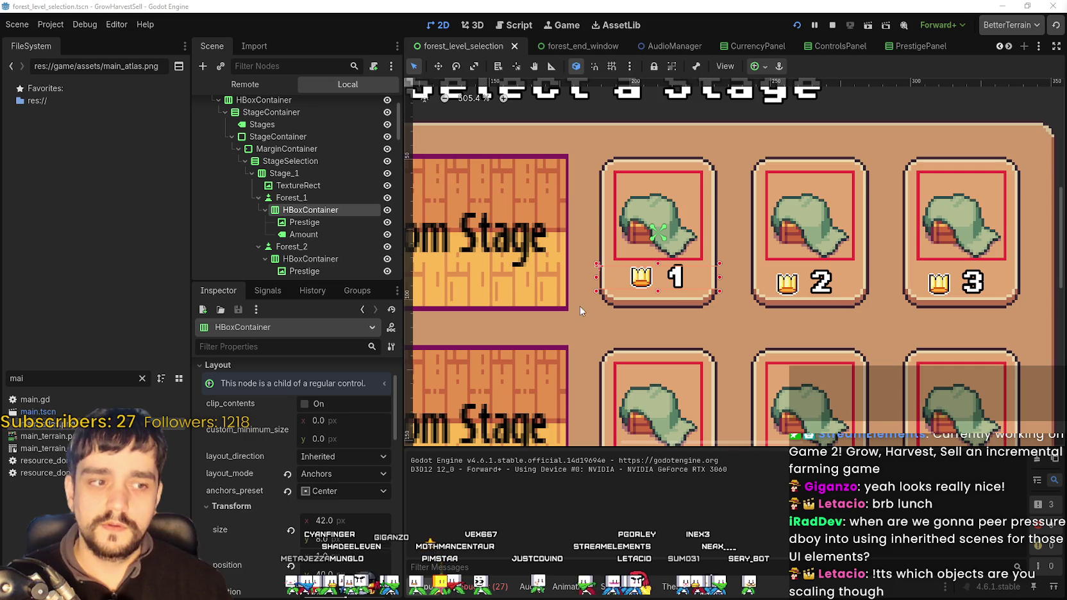
scroll(585, 315, up, 4)
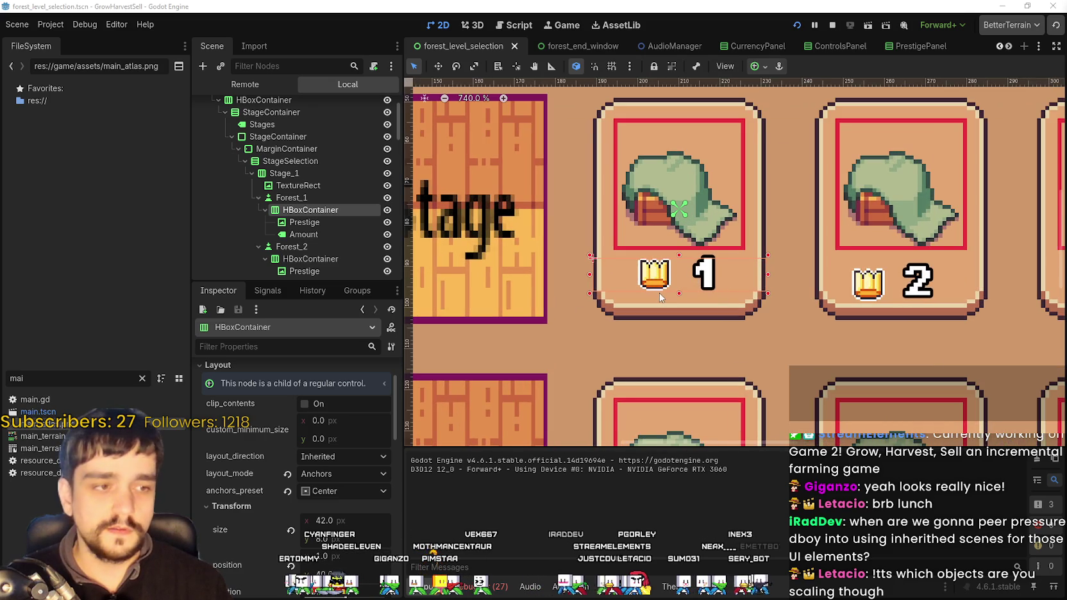
scroll(660, 297, down, 6)
scroll(719, 282, up, 3)
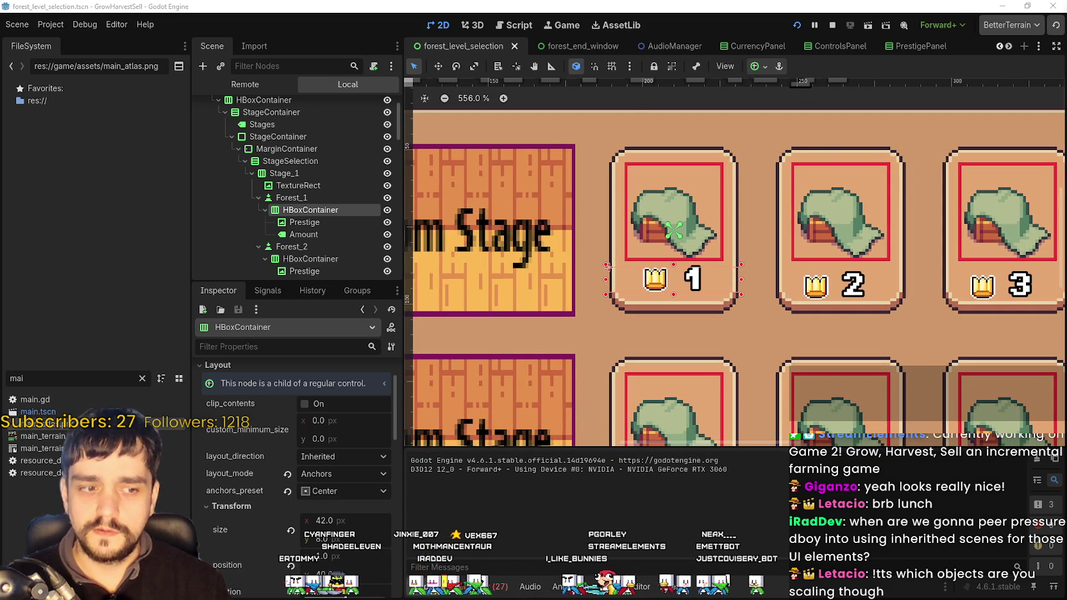
key(alt+Tab)
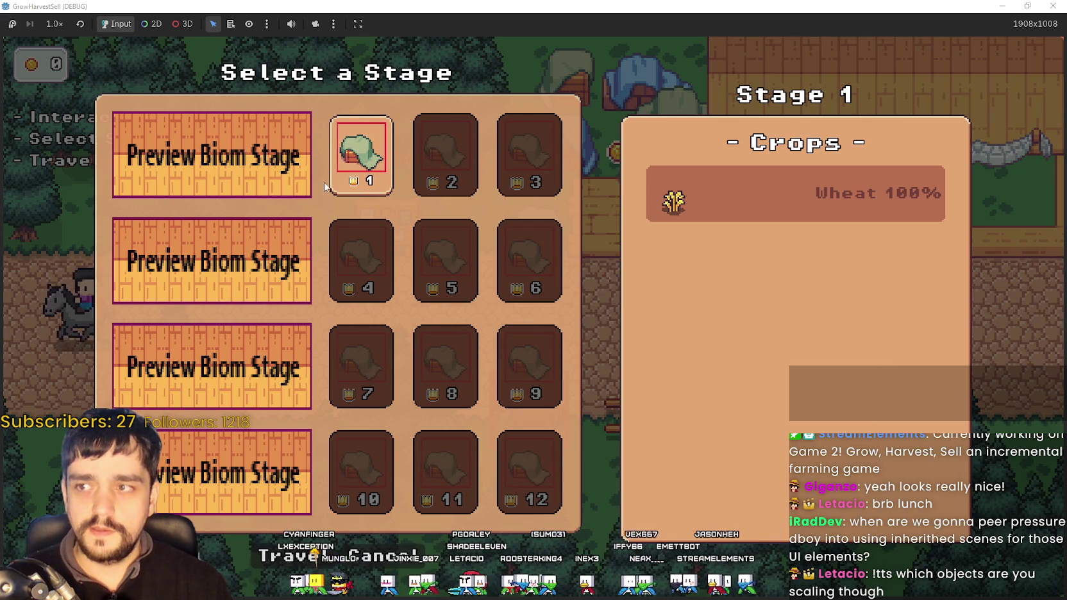
- Exit fullscreen, close the running game, and open main_atlas.png in Aseprite from the editor
key(super+Down)
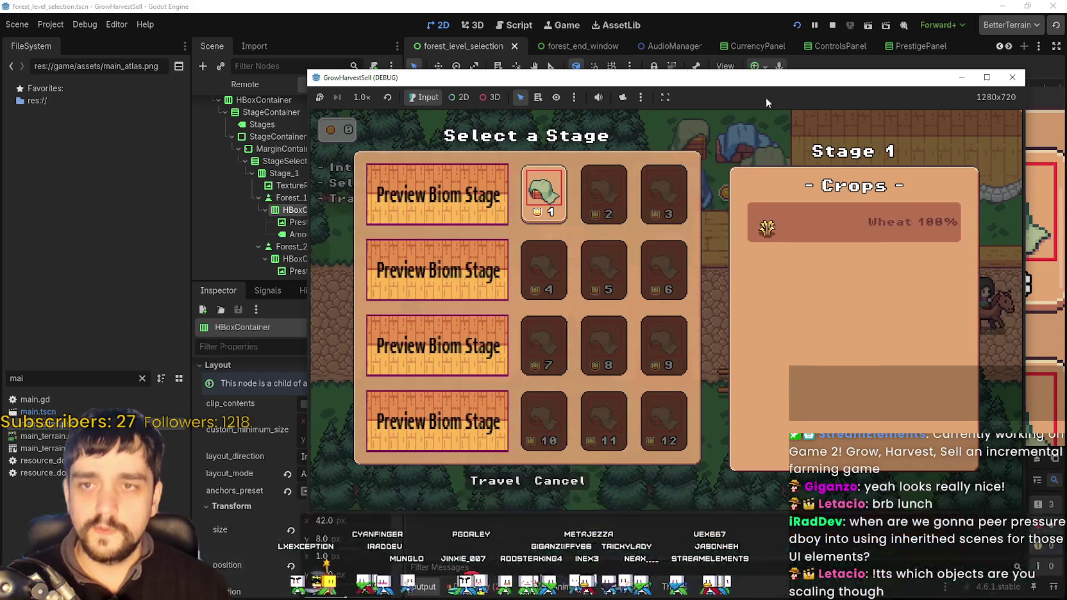
key(alt+F4)
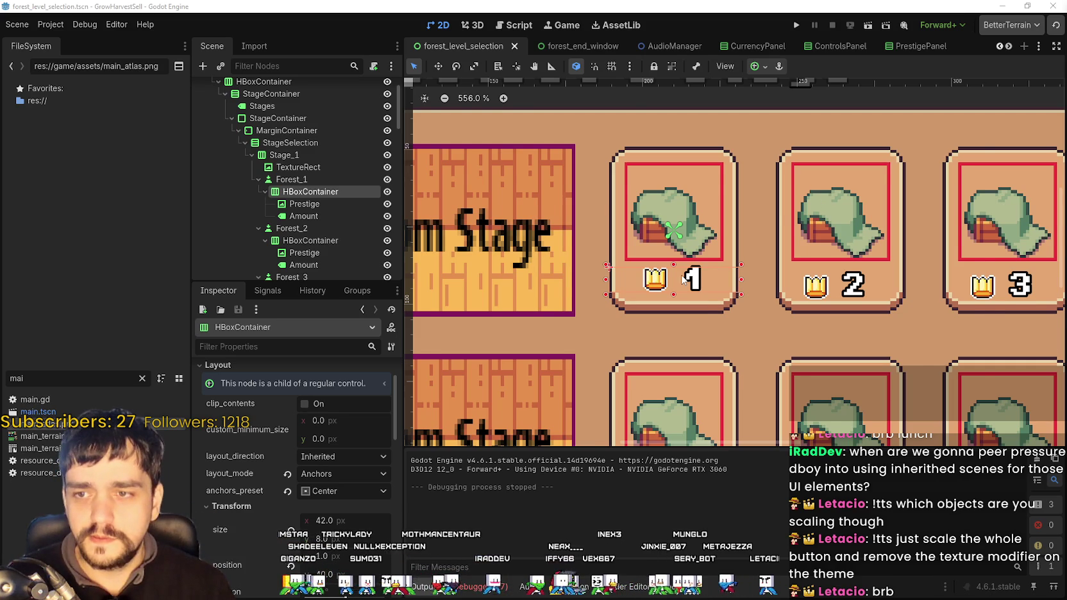
scroll(684, 277, down, 2)
scroll(733, 219, up, 3)
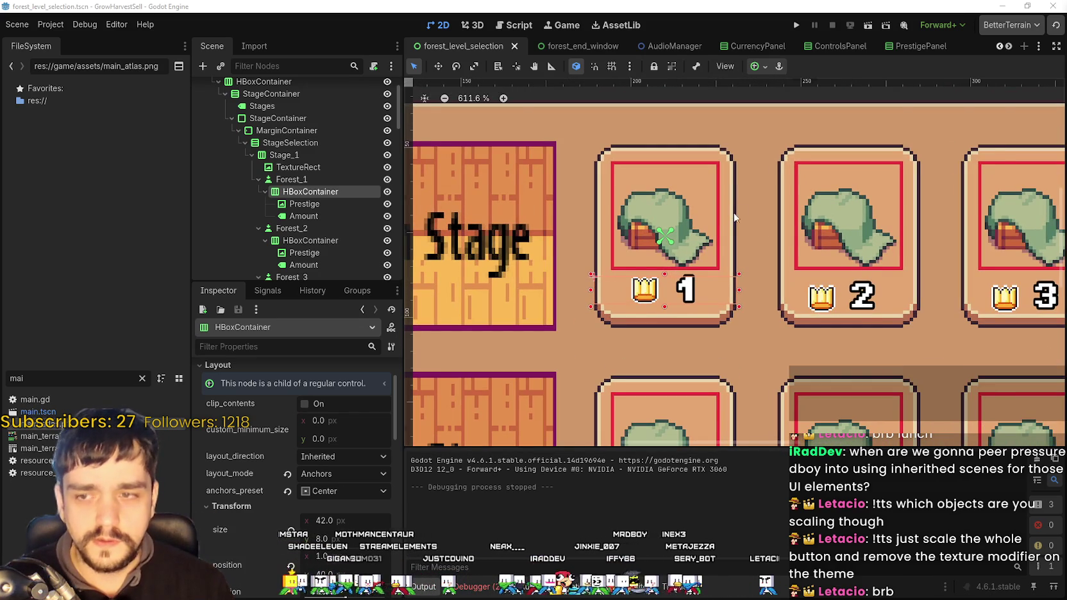
scroll(721, 257, up, 1)
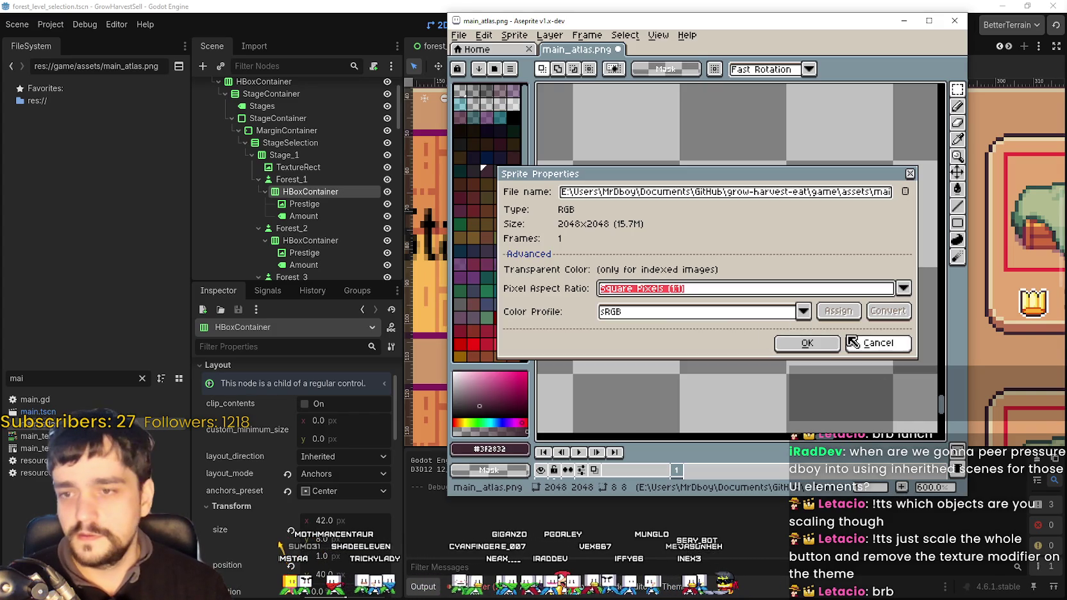
click(824, 341)
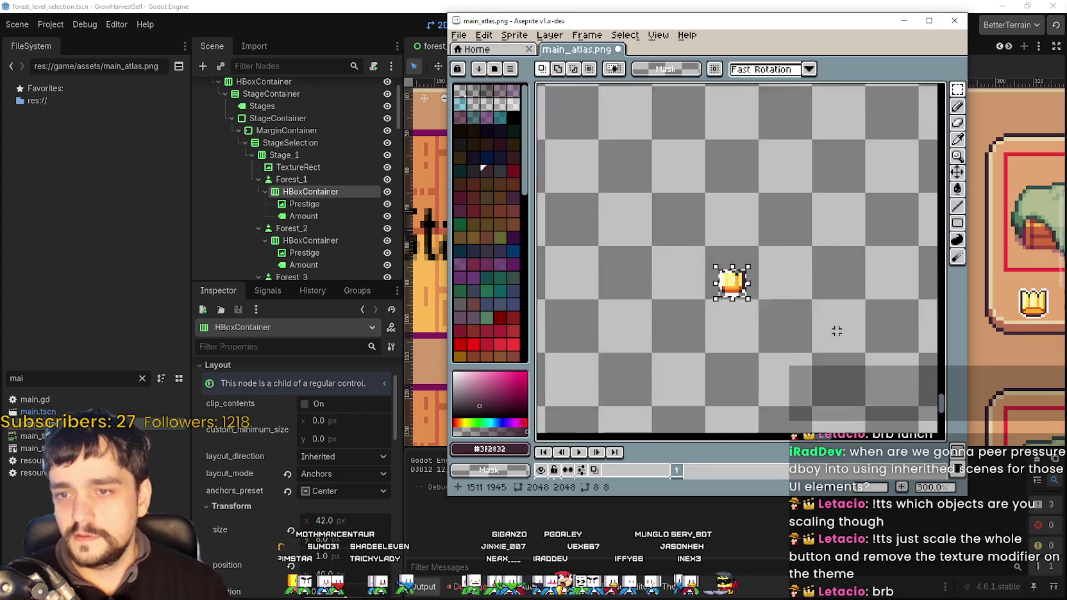
- Zoom into the atlas button sprites, marquee-select a 97x3 strip over the bottom row, then return to Godot
scroll(826, 327, up, 8)
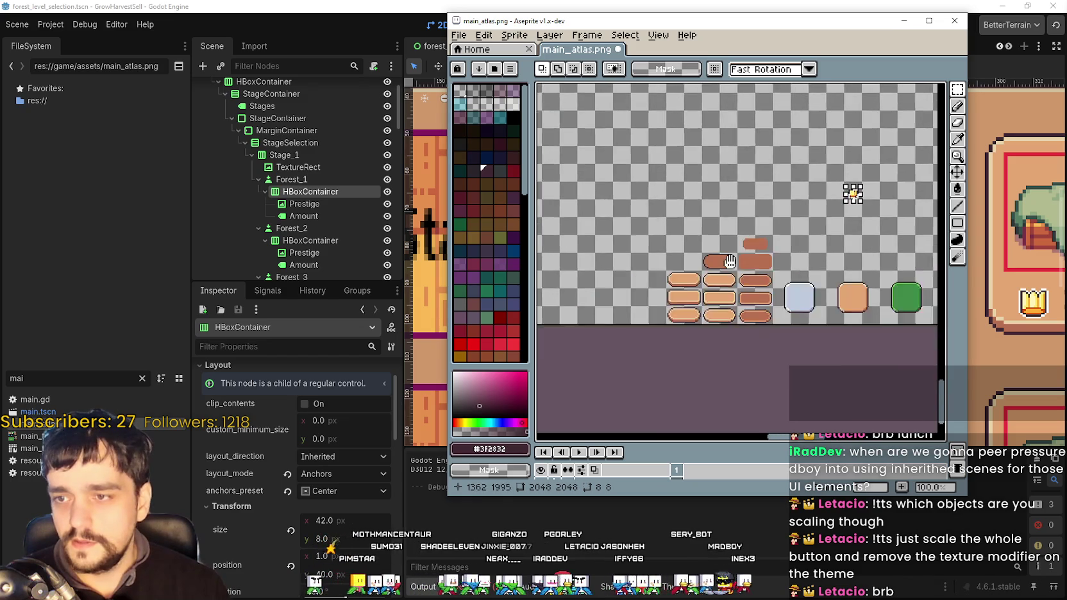
drag(704, 283, 607, 200)
scroll(574, 257, down, 2)
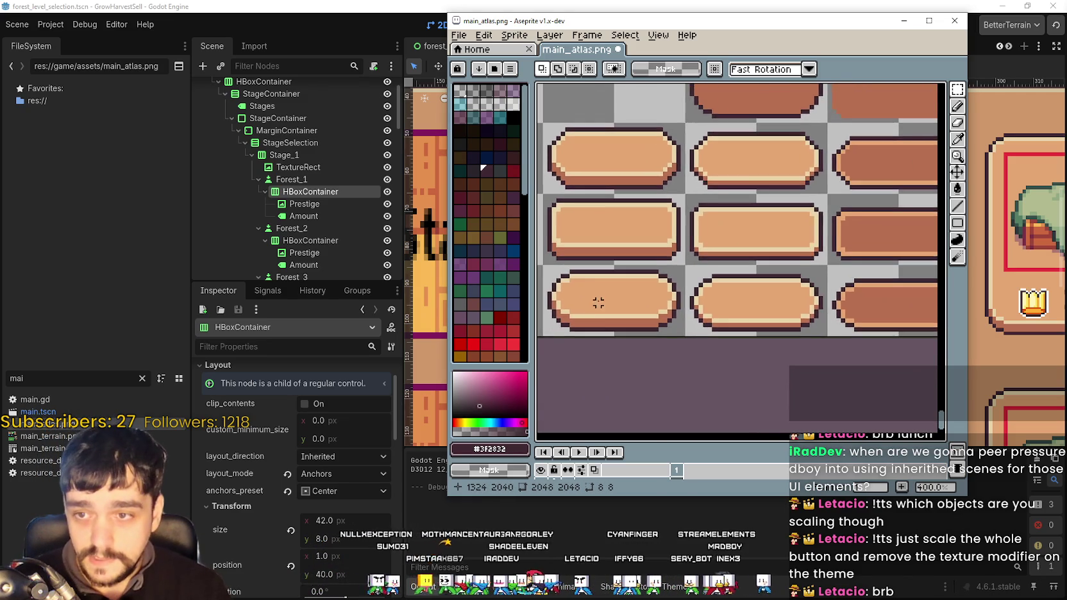
mouse_move(562, 238)
mouse_down()
mouse_move(935, 246)
mouse_move(883, 245)
mouse_up()
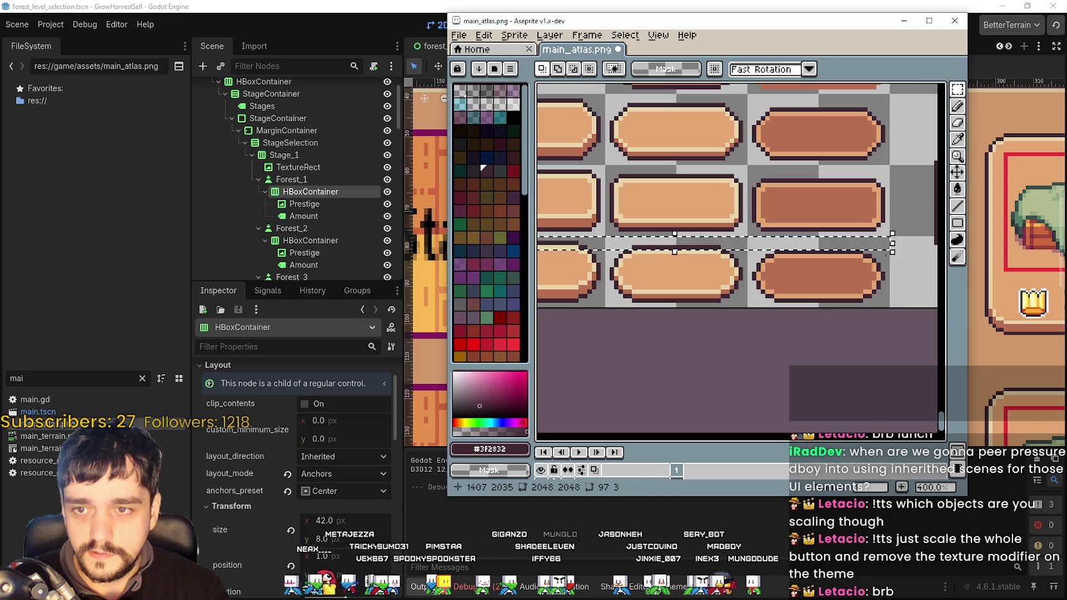
scroll(774, 310, down, 1)
scroll(707, 305, up, 1)
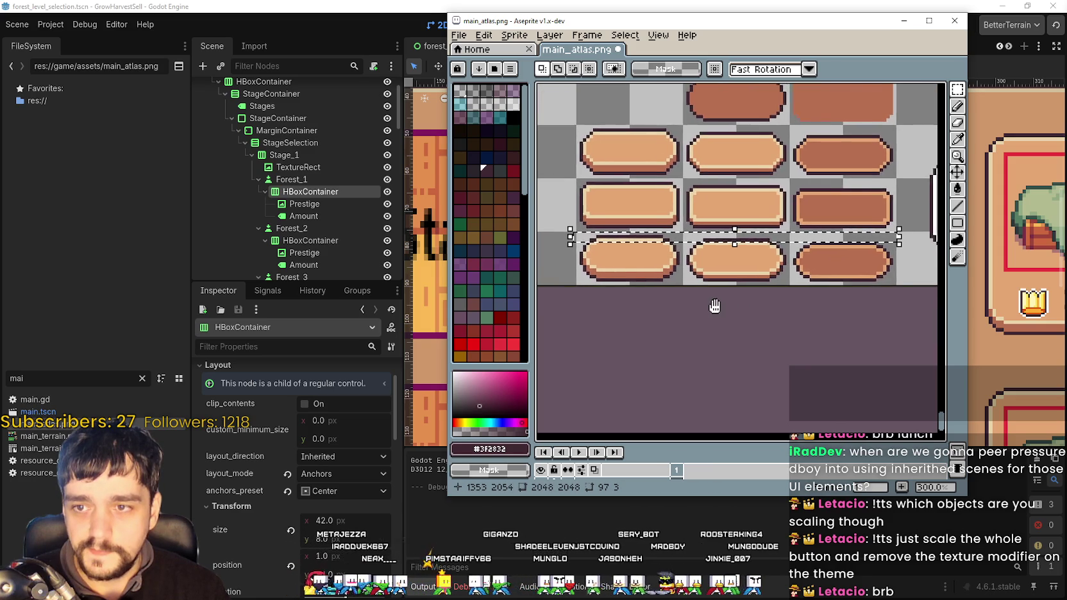
scroll(712, 317, right, 2)
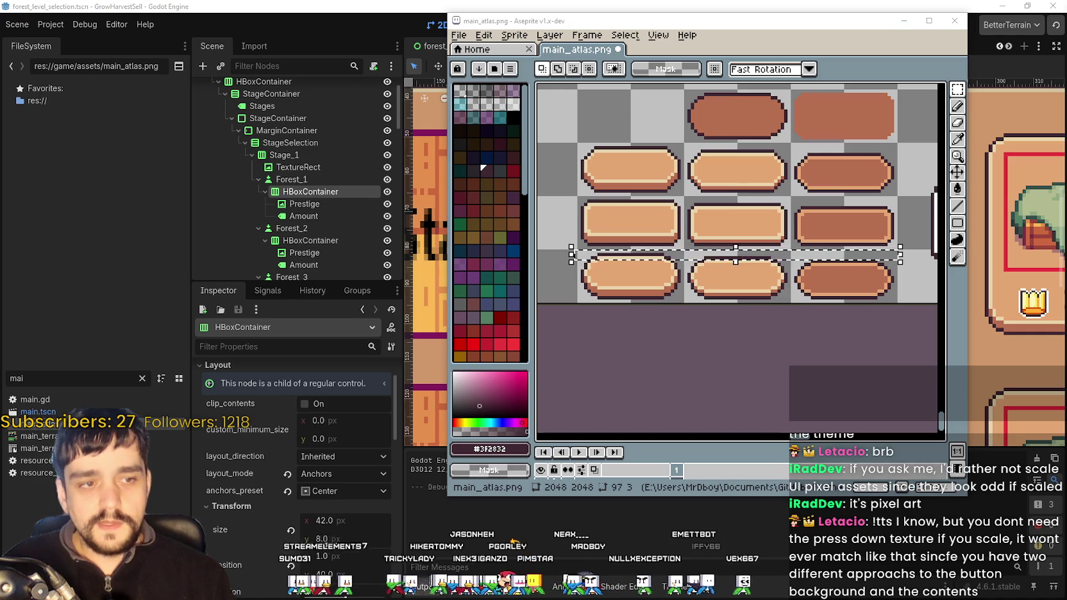
key(alt+Tab)
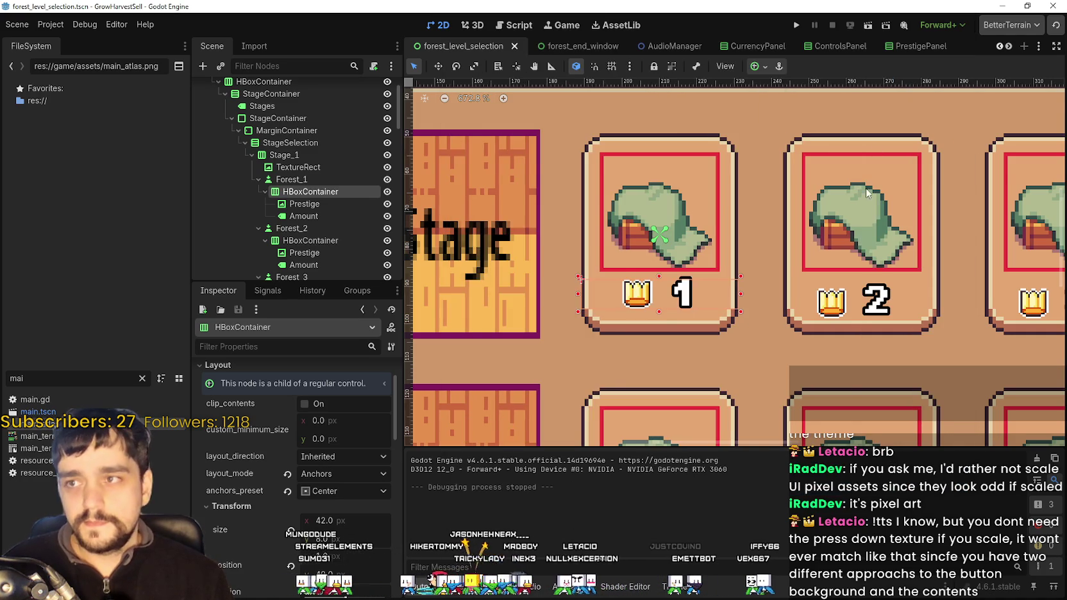
- Run the game, start a new game from the title screen, and maximize the window
scroll(874, 151, down, 2)
click(797, 29)
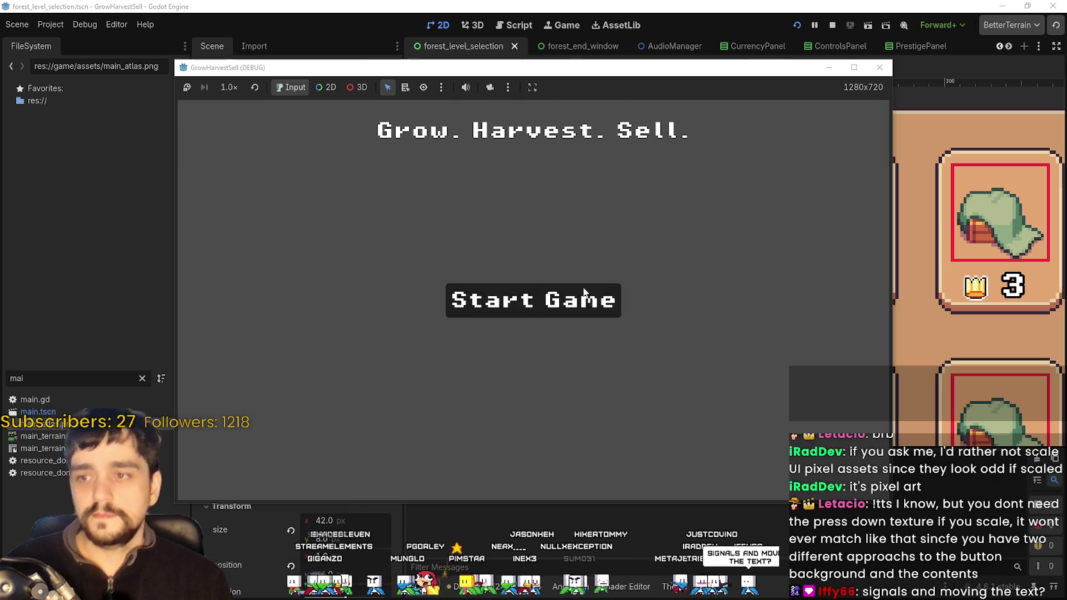
click(565, 297)
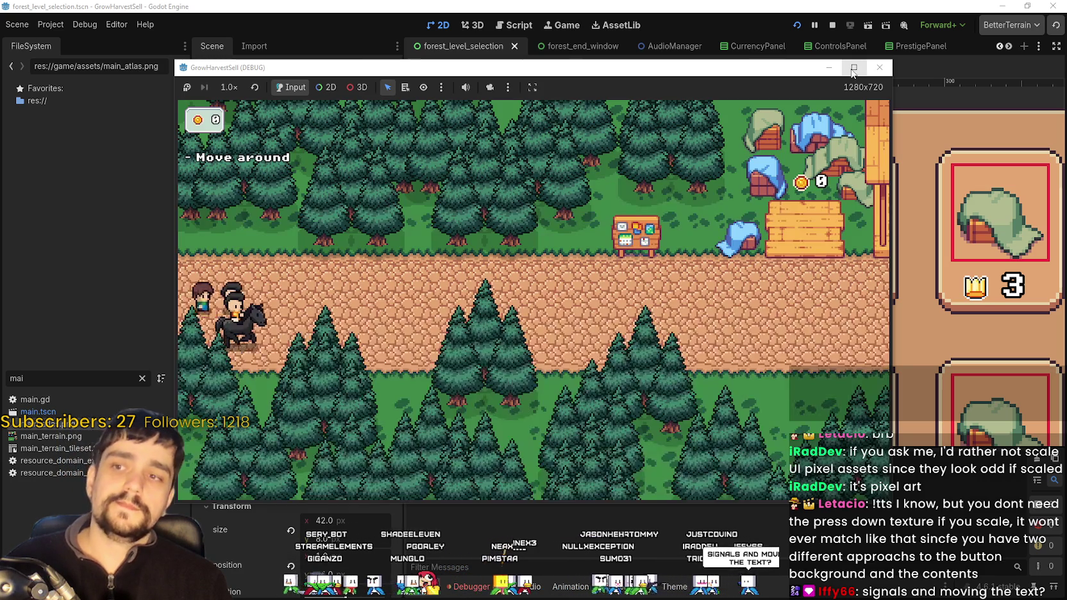
click(854, 68)
- Walk to the Skill Board, unlock Whisper, then talk to Whisper to open stage selection
key(d)
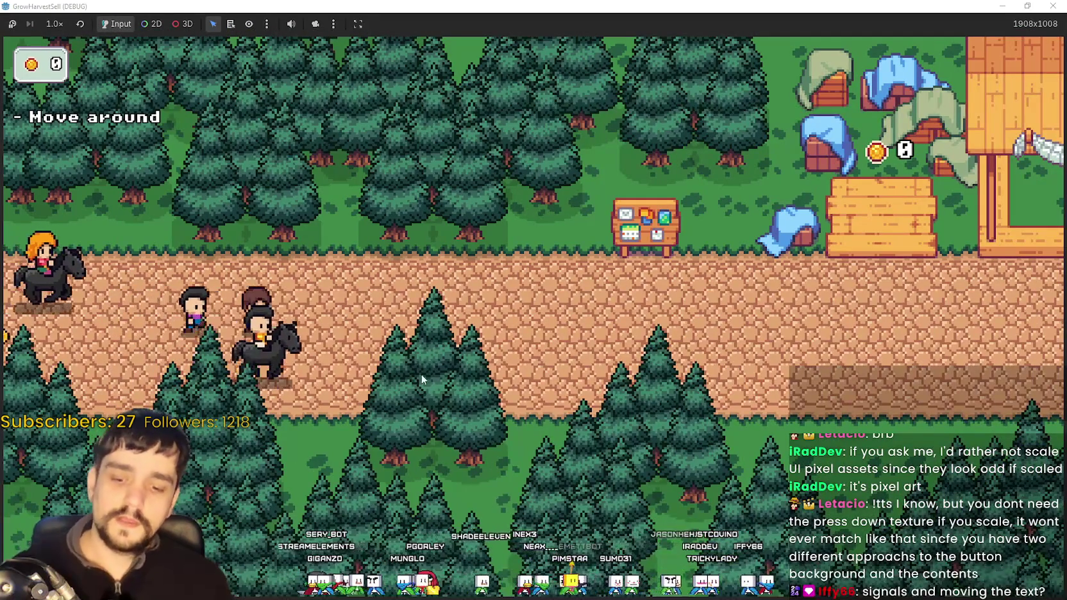
key(w)
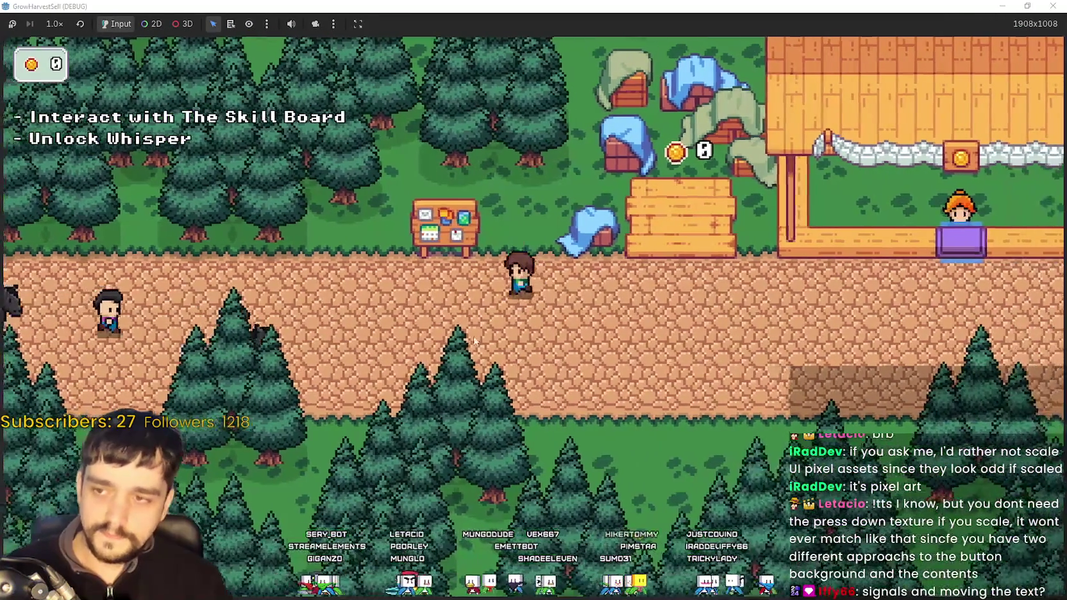
key(a)
key(e)
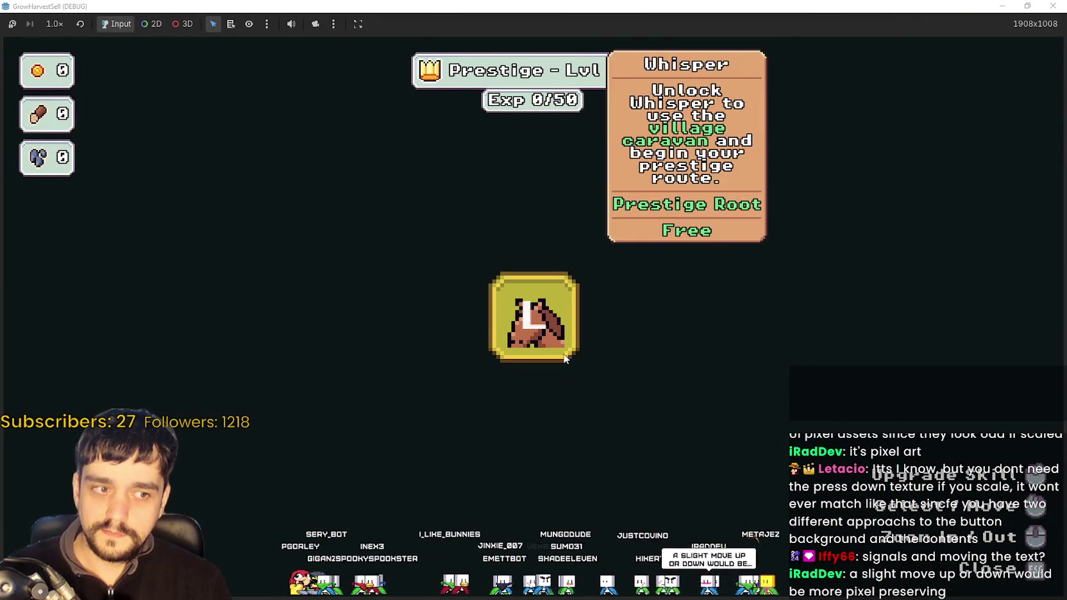
click(520, 321)
key(Escape)
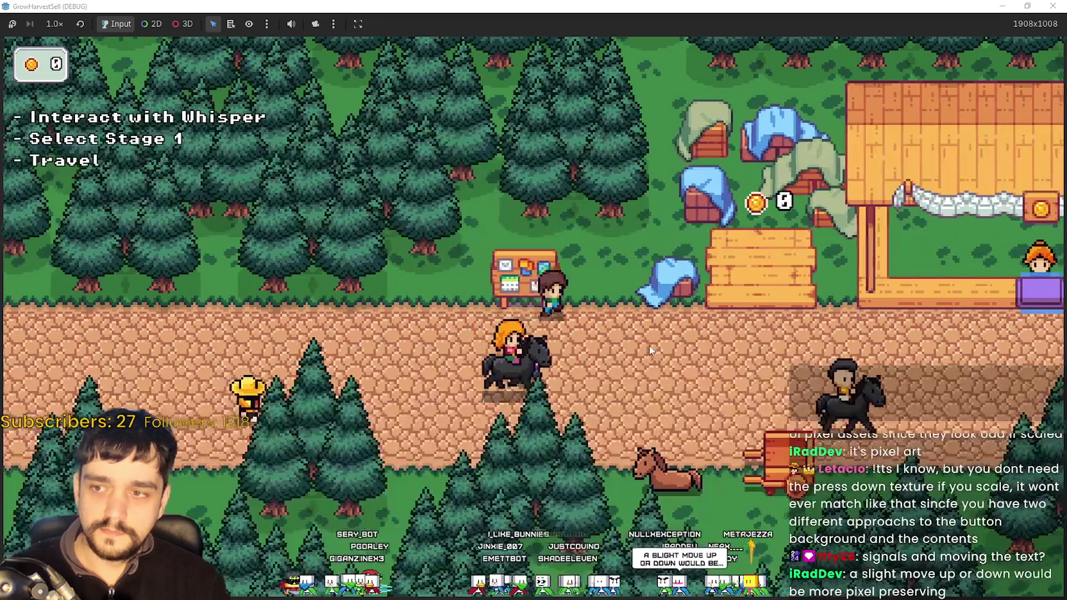
key(s)
key(e)
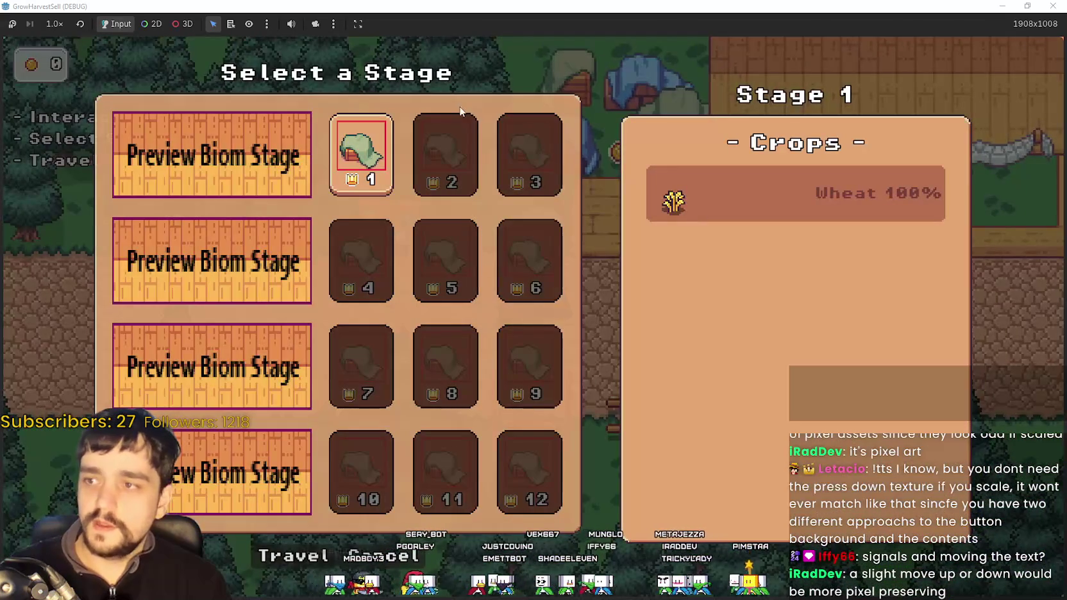
- Press the Stage 1 card four times to check its pressed look, then stop the game
click(371, 145)
click(370, 144)
click(370, 140)
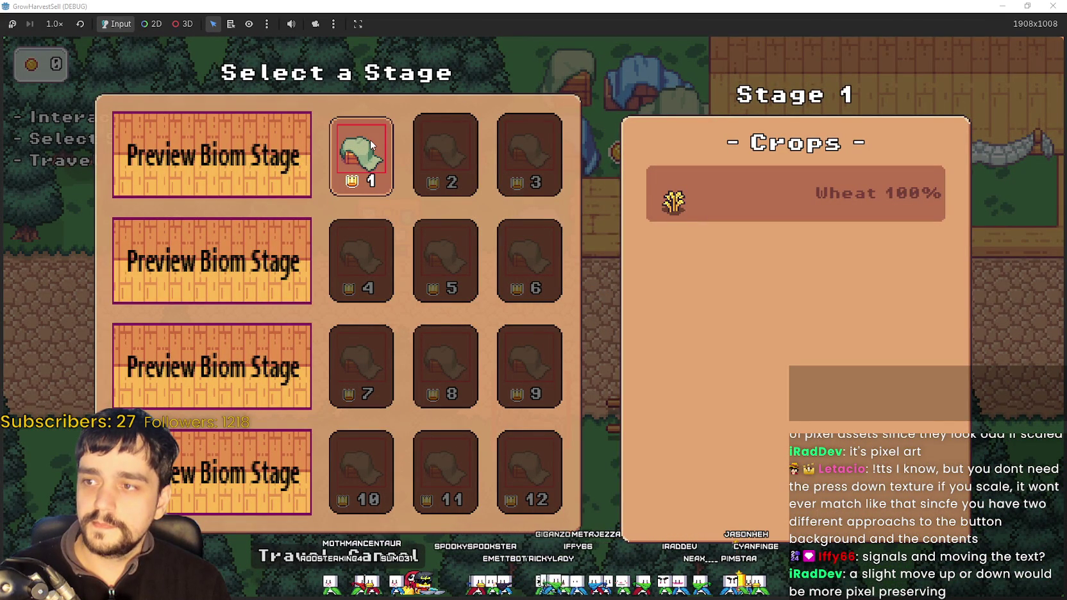
click(358, 152)
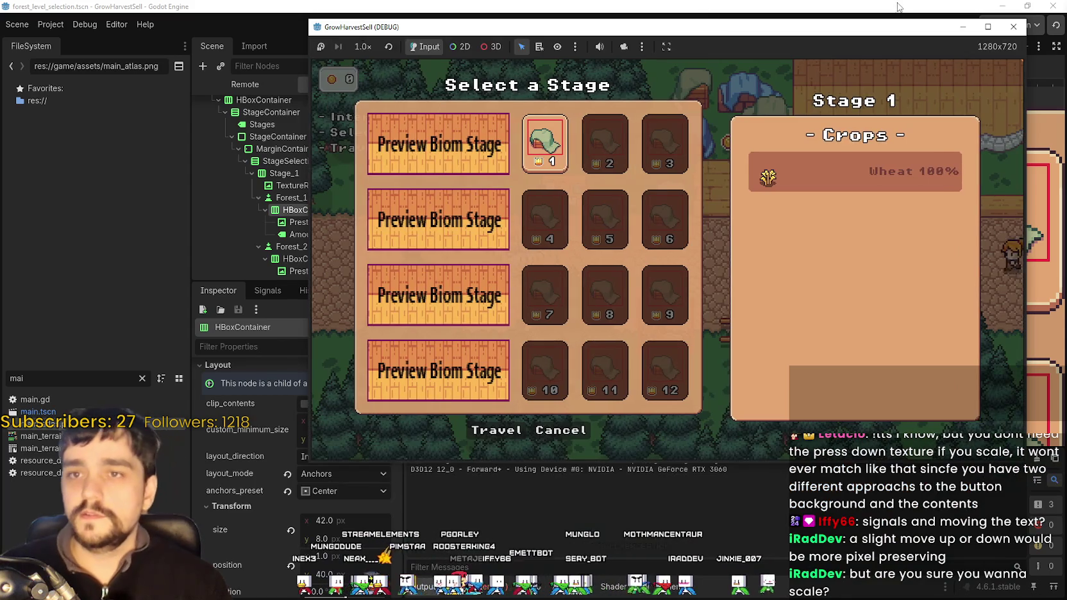
click(833, 25)
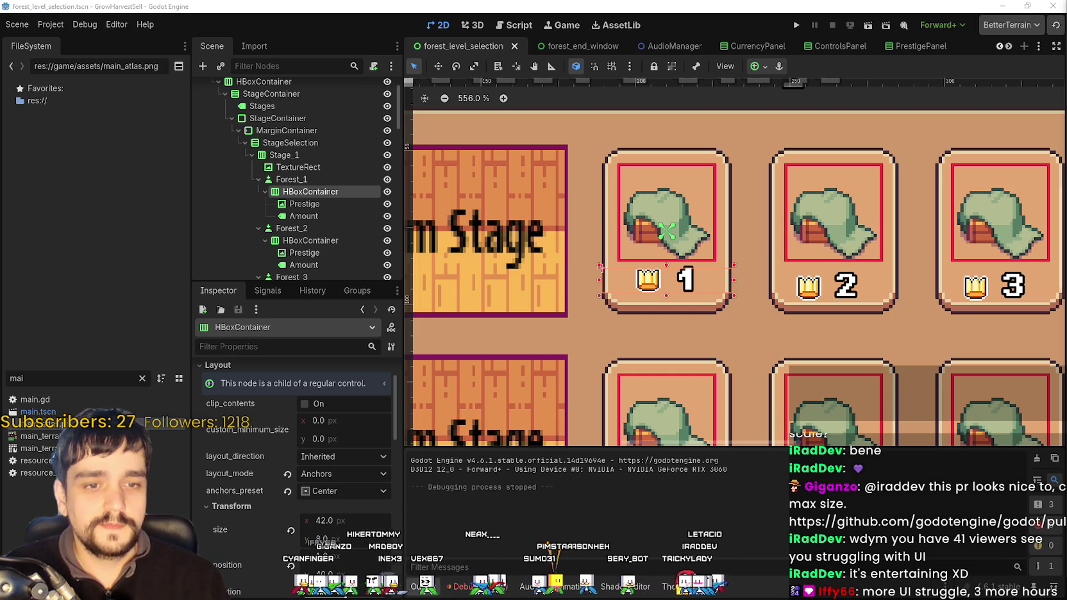
- Switch to the browser playing the 800-employee farming game video and nudge its window up-right
key(alt+Tab)
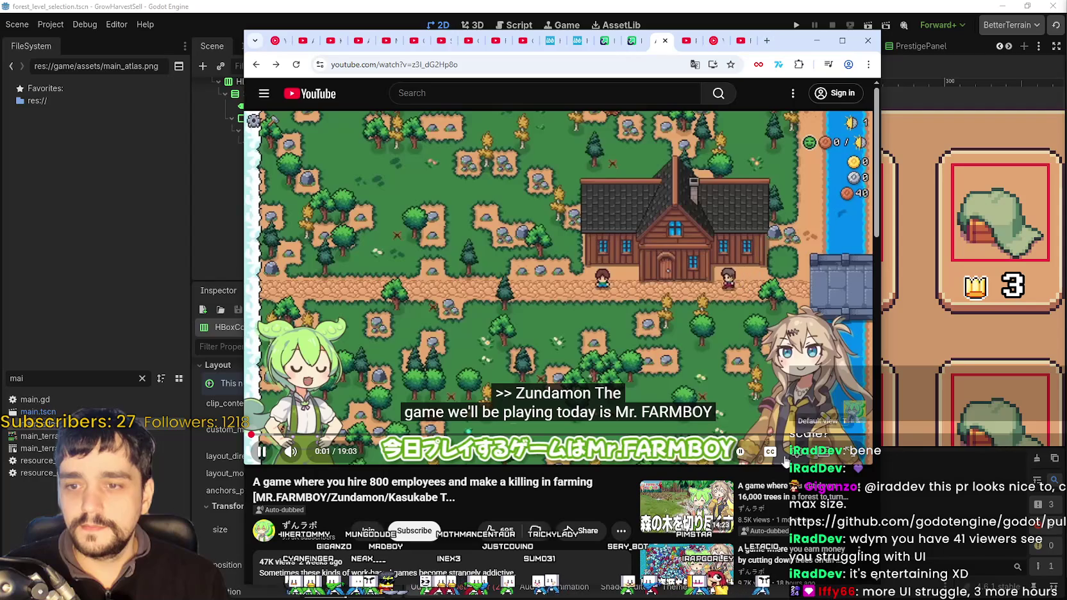
mouse_move(319, 458)
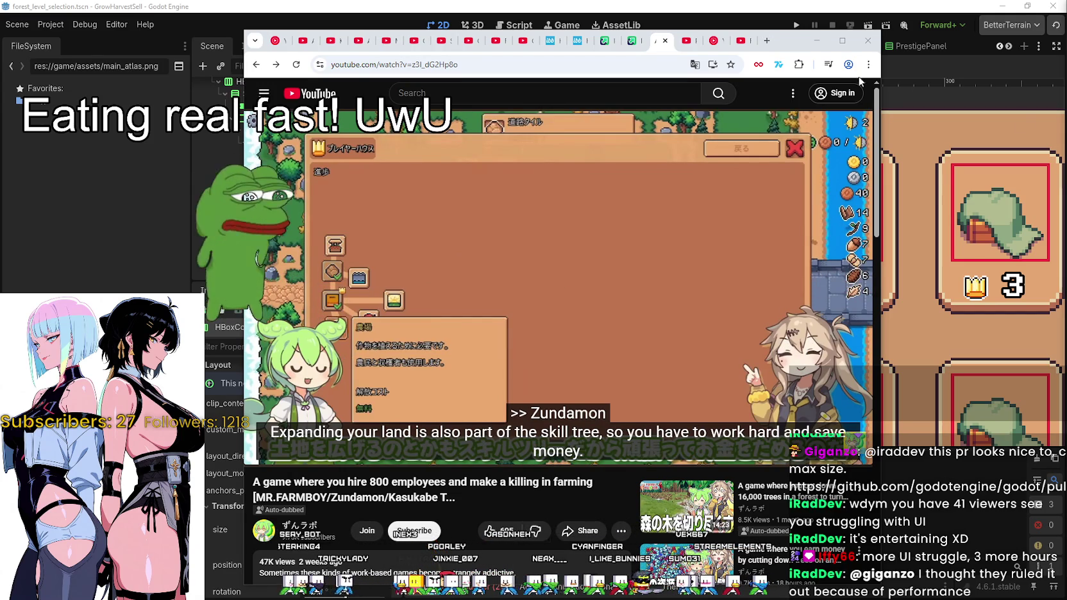
mouse_move(797, 52)
mouse_down()
mouse_move(848, 46)
mouse_move(837, 45)
mouse_move(837, 22)
mouse_up()
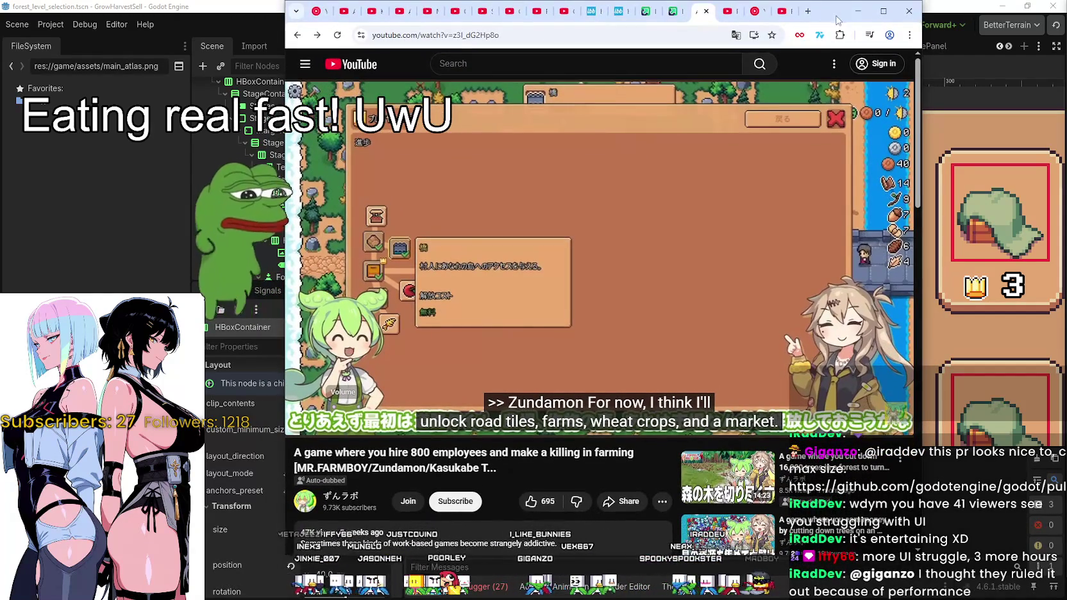
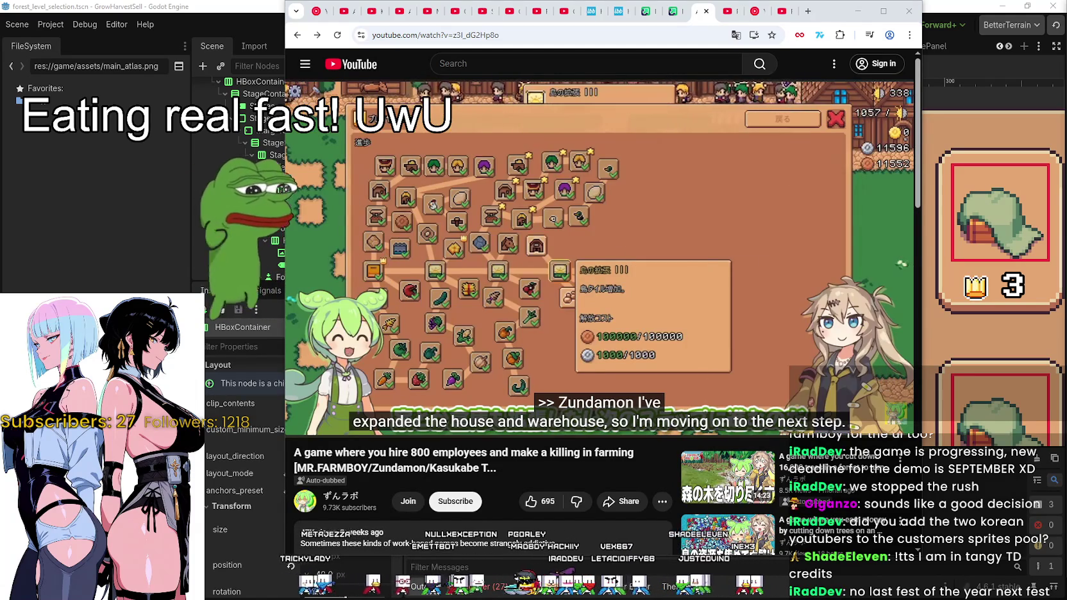
- Bring the Steam window with the MR FARMBOY store page in front of the browser
key(alt+Tab)
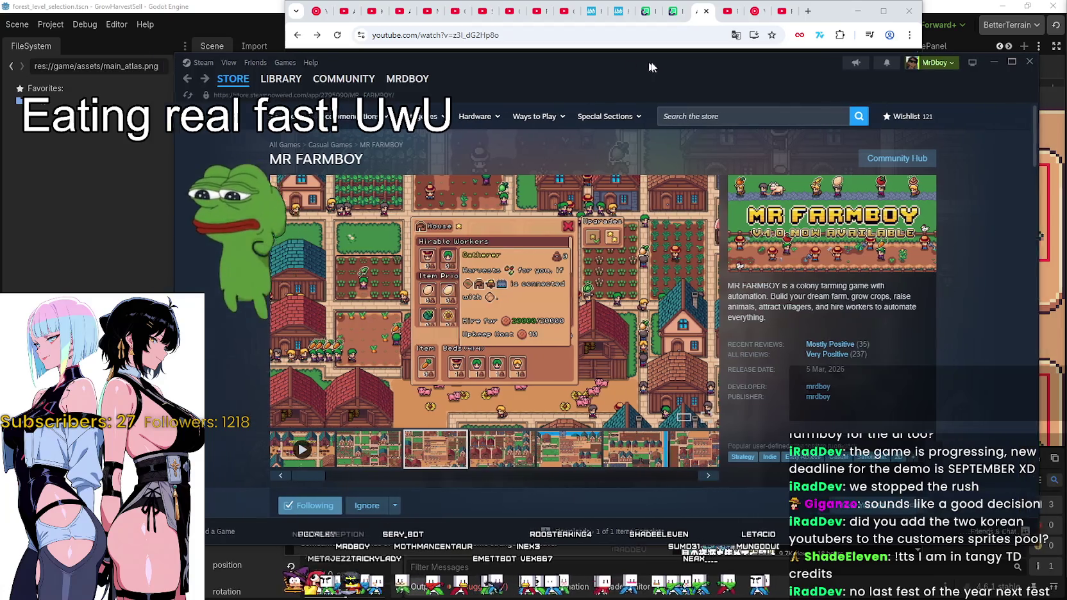
- Open the MR FARMBOY community hub and browse its discussions list
drag(641, 62, 633, 59)
mouse_move(213, 77)
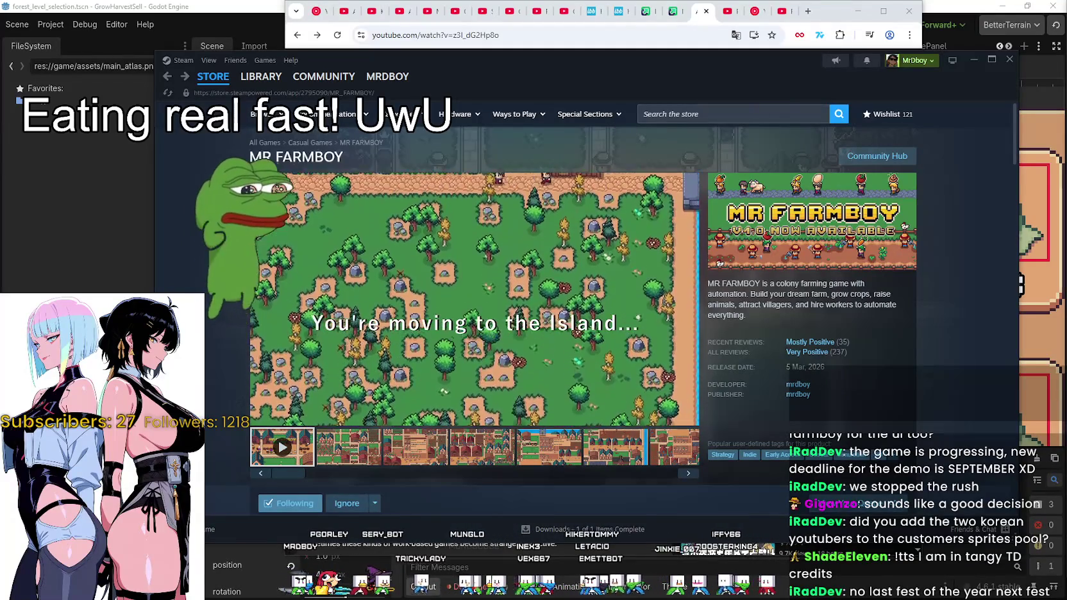
click(877, 156)
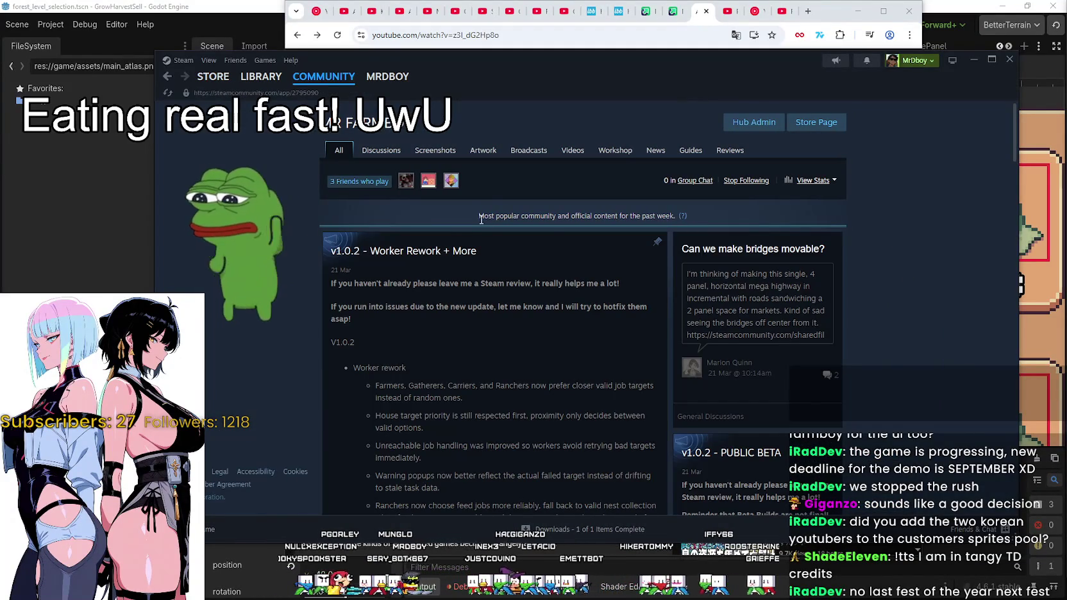
click(702, 326)
scroll(798, 346, down, 3)
scroll(871, 326, up, 3)
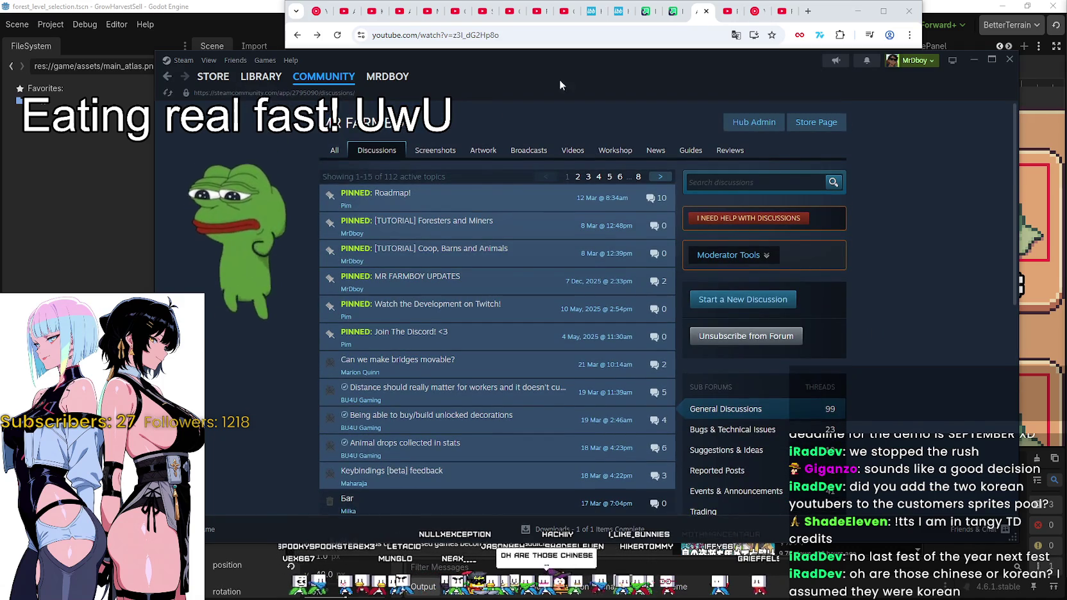
- Return to the MR FARMBOY store page, view the sixth screenshot, then minimize Steam
click(809, 123)
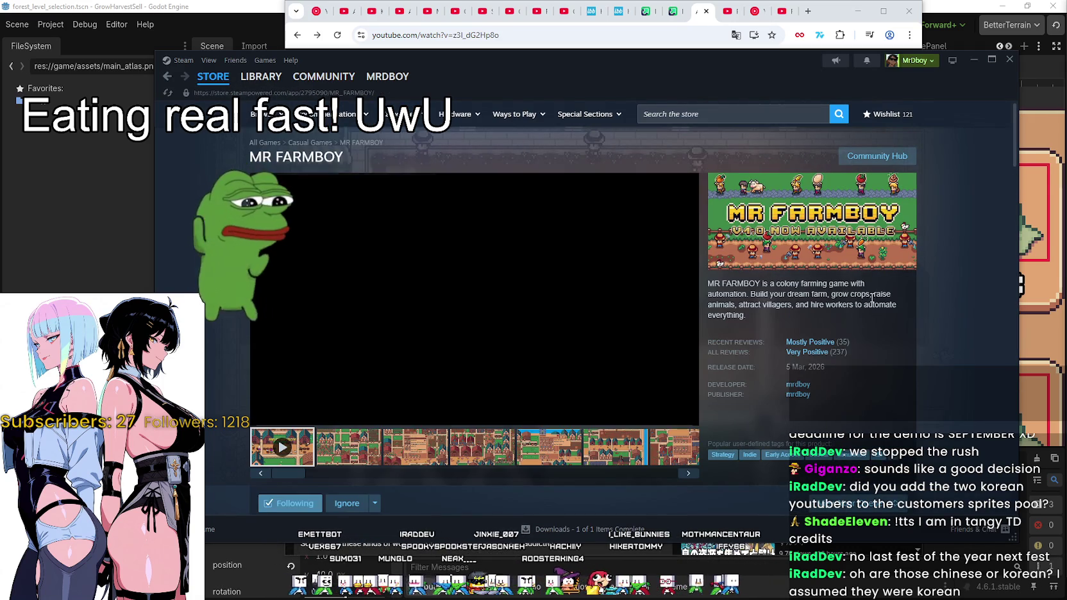
click(603, 462)
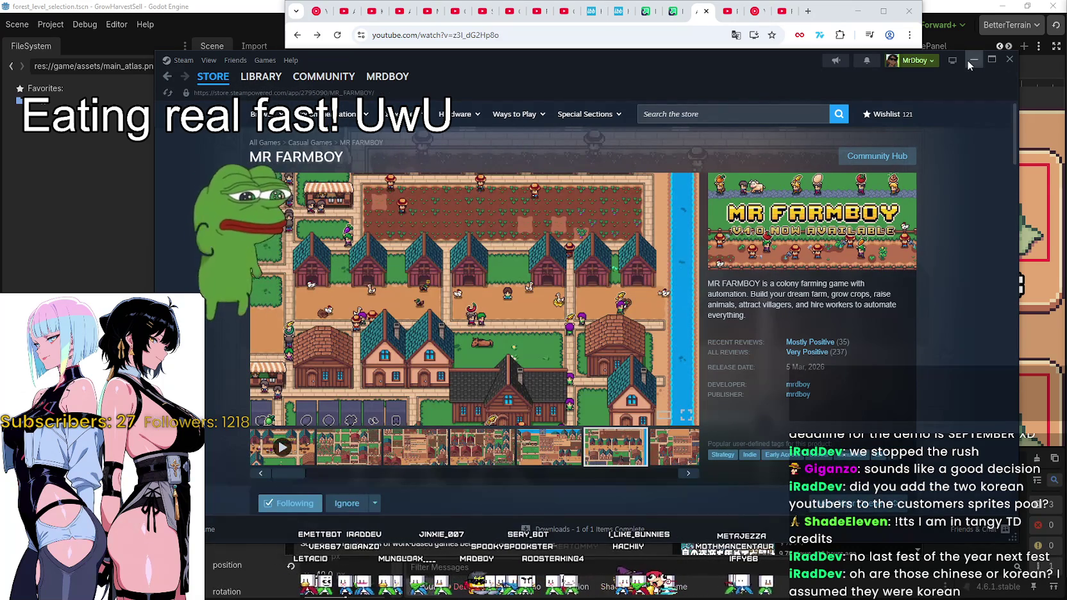
click(972, 60)
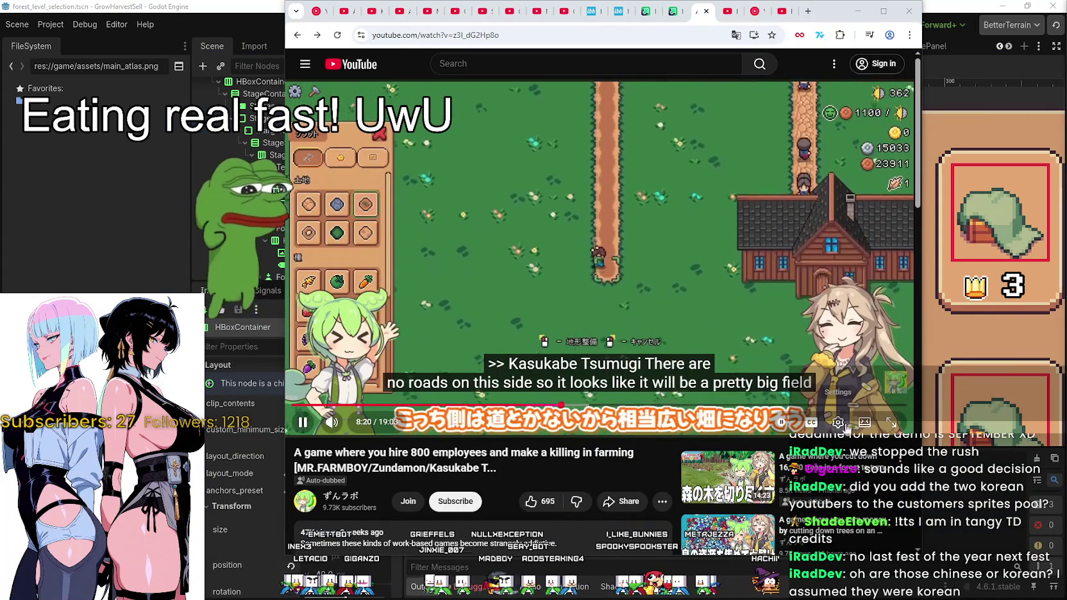
click(839, 423)
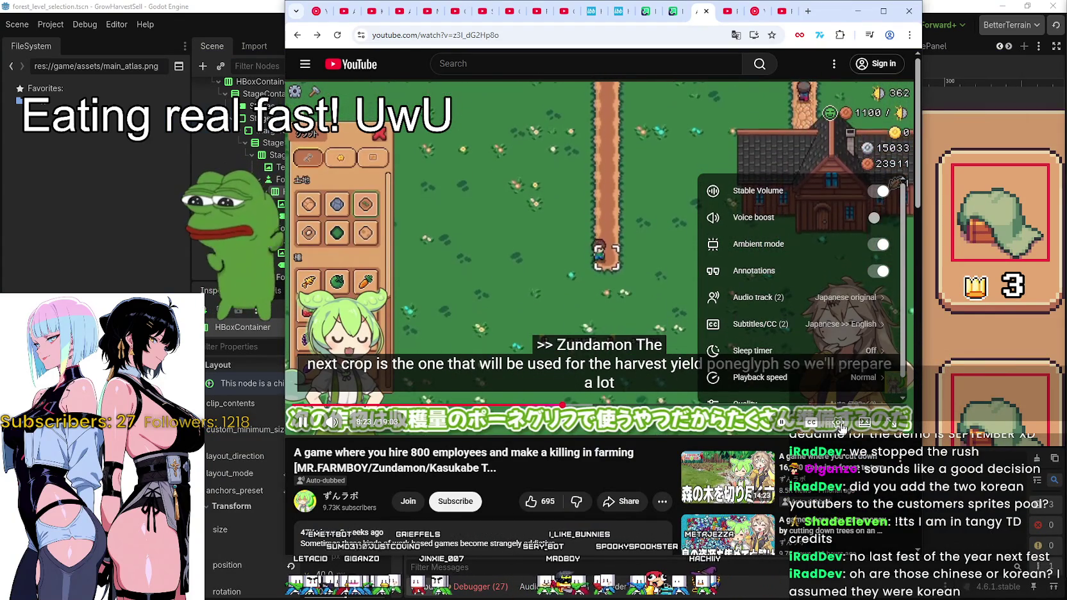
click(795, 237)
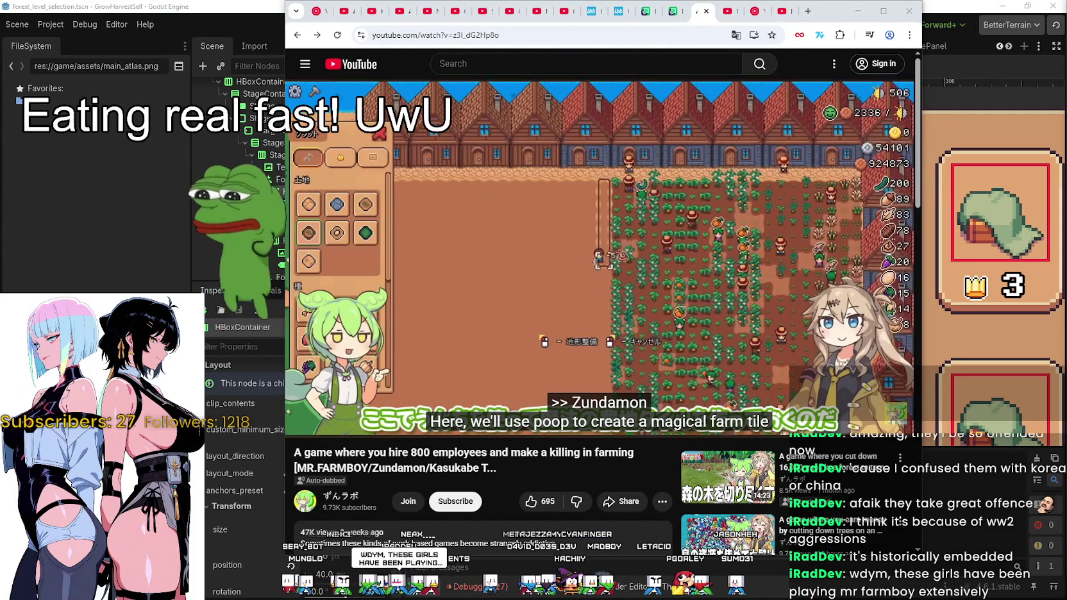
- Watch the 800-employee farming video to its end screen, pause it, and hide the browser
mouse_move(650, 296)
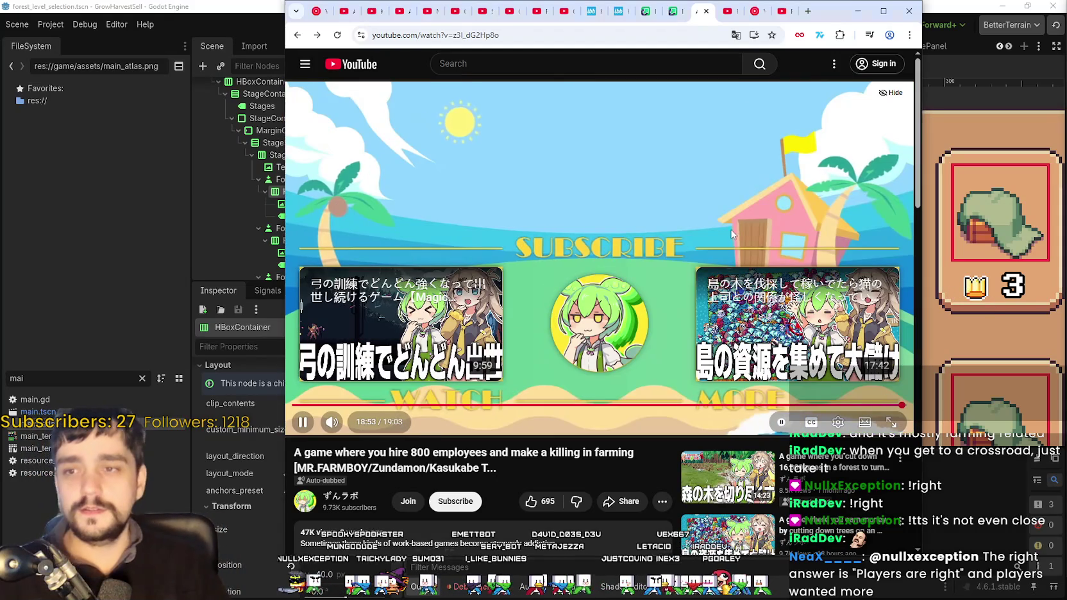
click(781, 279)
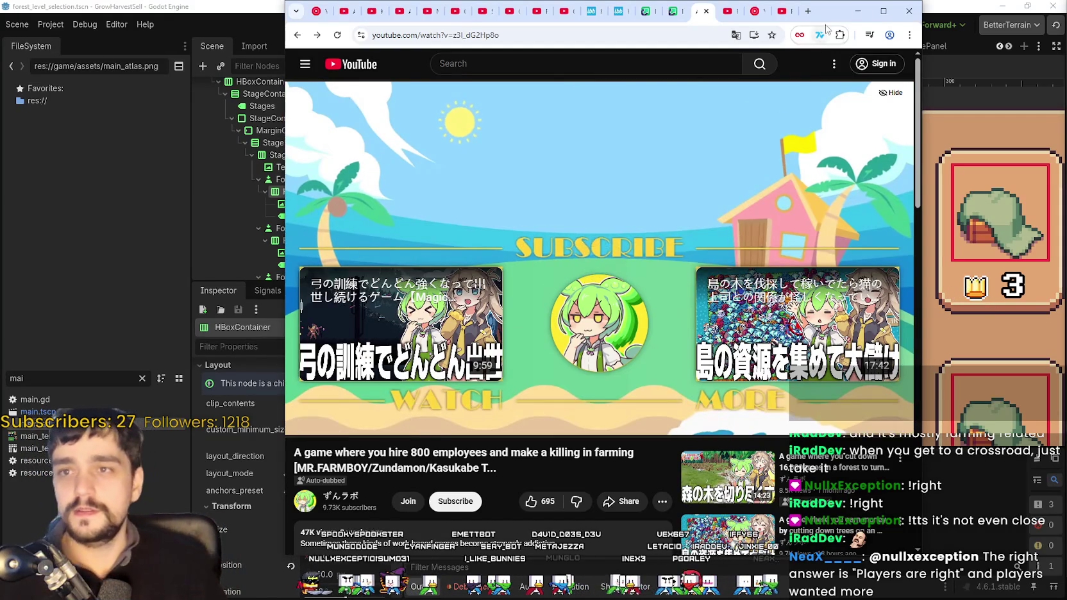
drag(859, 22, 1013, 39)
click(1013, 29)
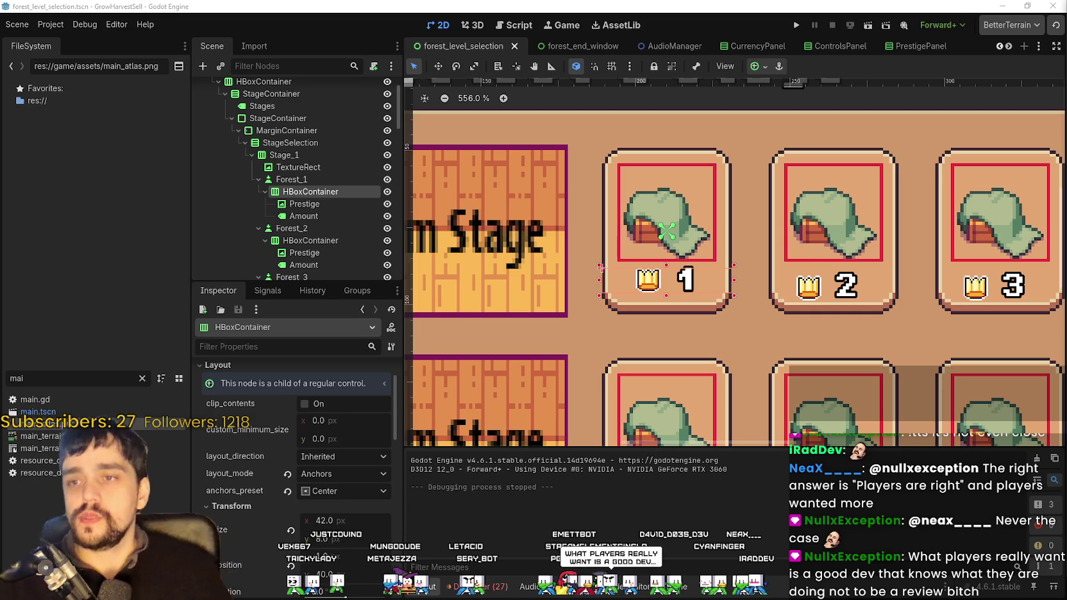
- Zoom the 2D viewport in on the forest_level_selection stage cards
scroll(739, 241, down, 3)
scroll(699, 241, up, 2)
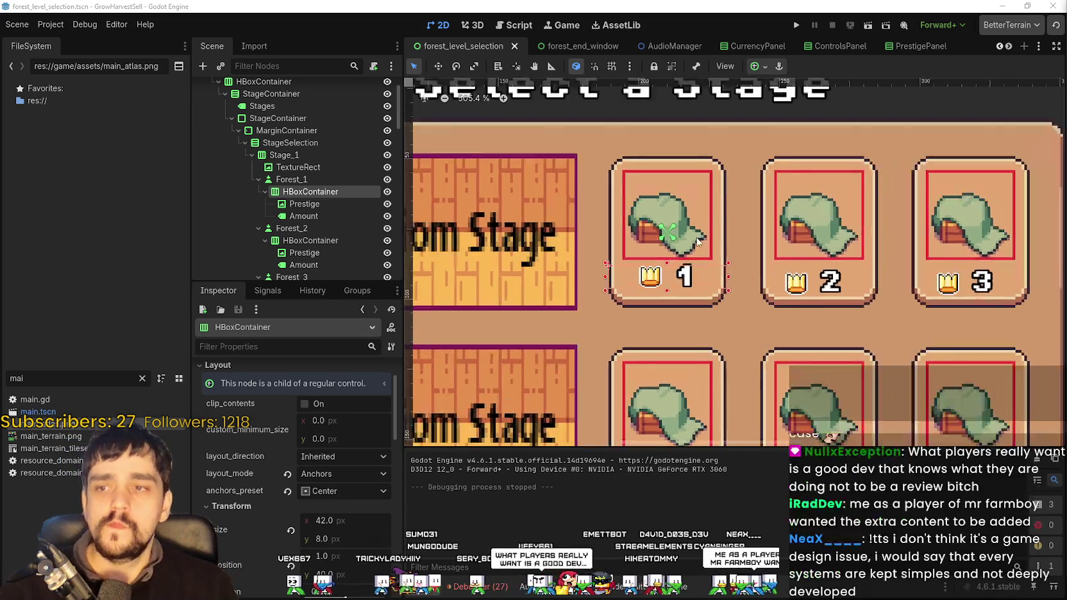
scroll(699, 241, up, 1)
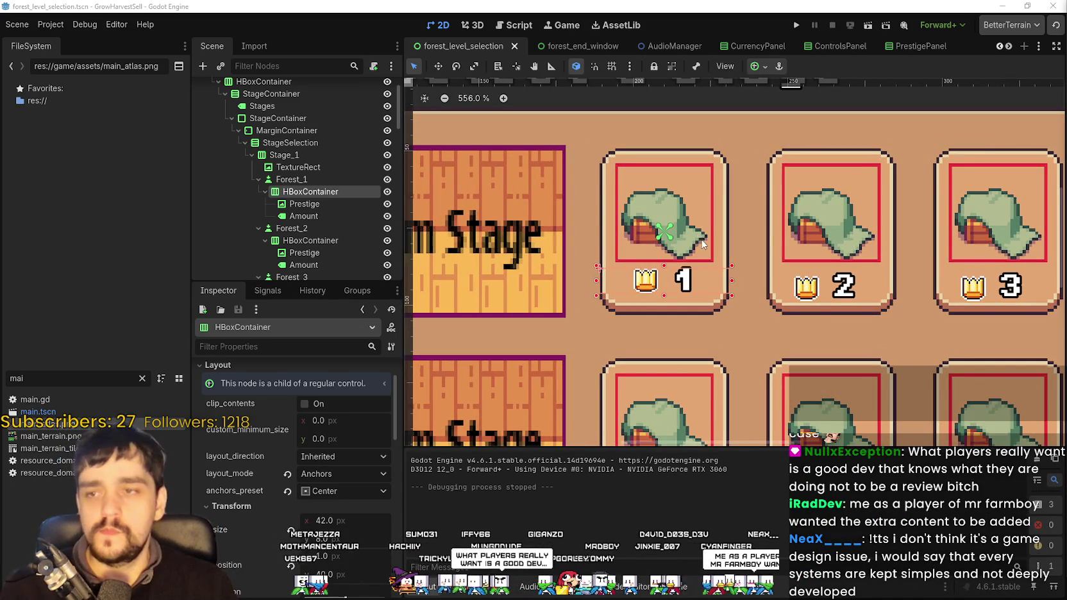
scroll(695, 200, up, 2)
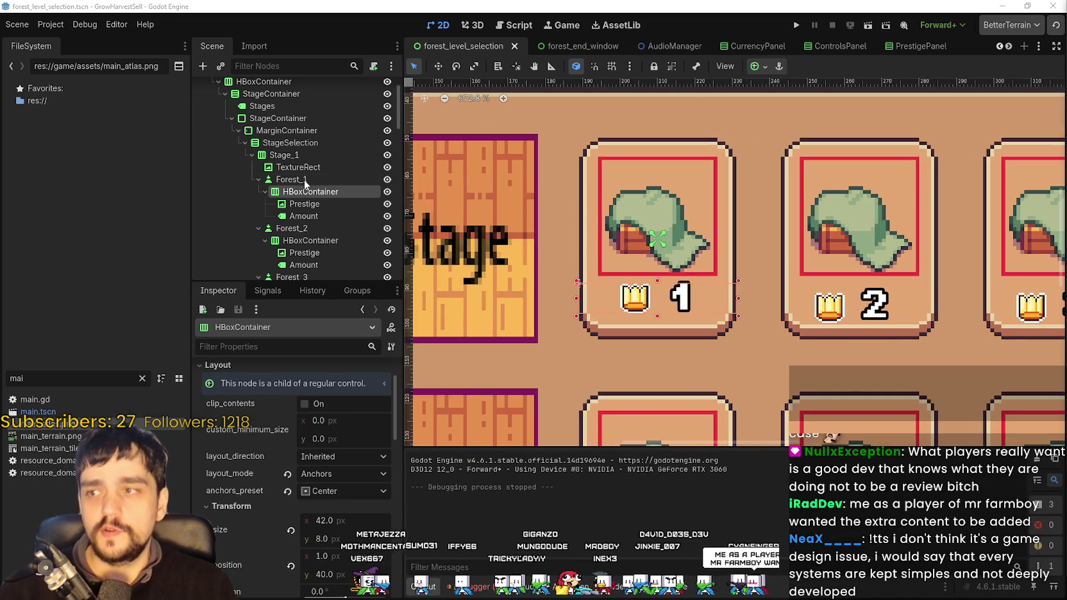
- Set the Forest_1 stage card's custom minimum height to 54 px
click(304, 179)
scroll(340, 484, up, 10)
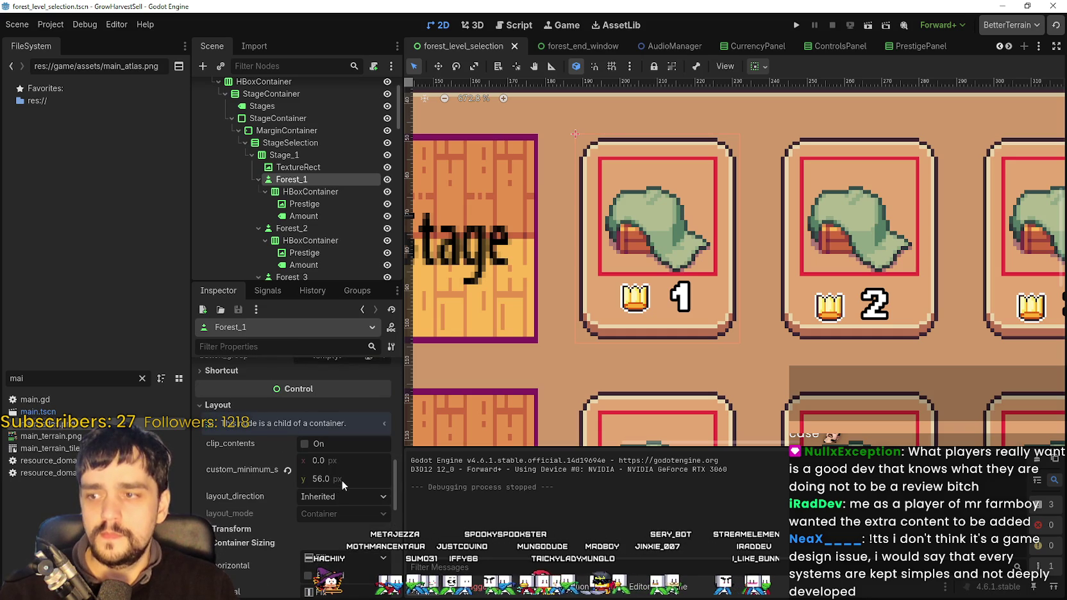
drag(341, 480, 325, 480)
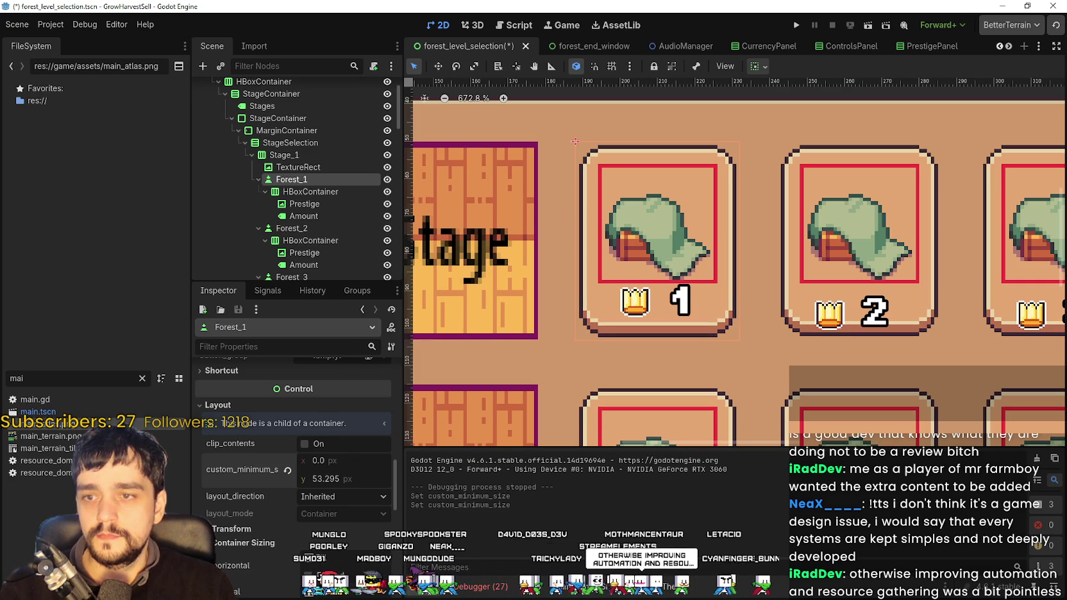
click(340, 480)
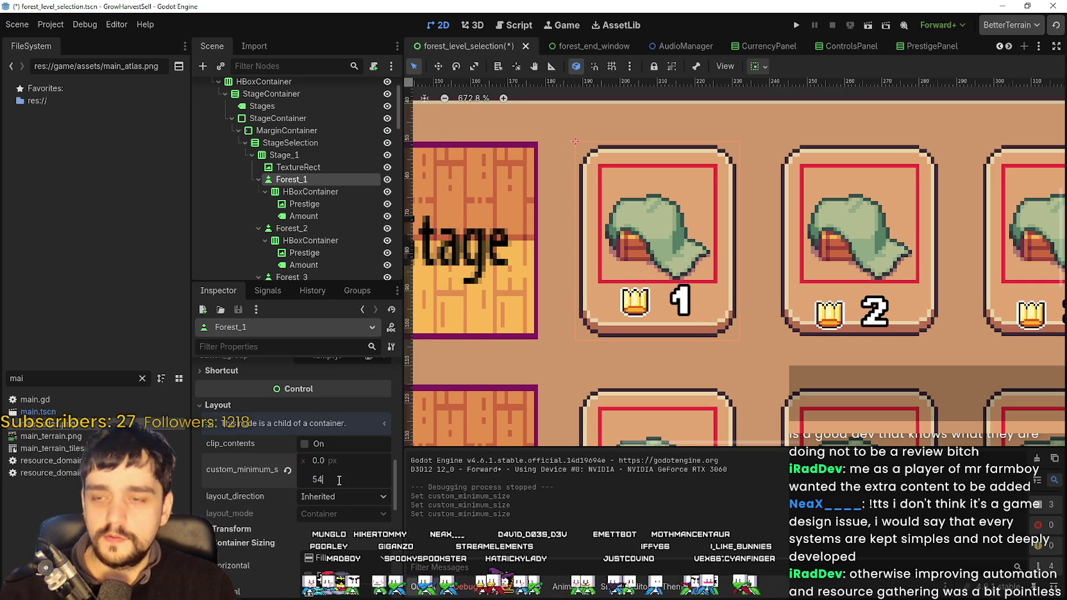
key(Return)
scroll(695, 290, up, 2)
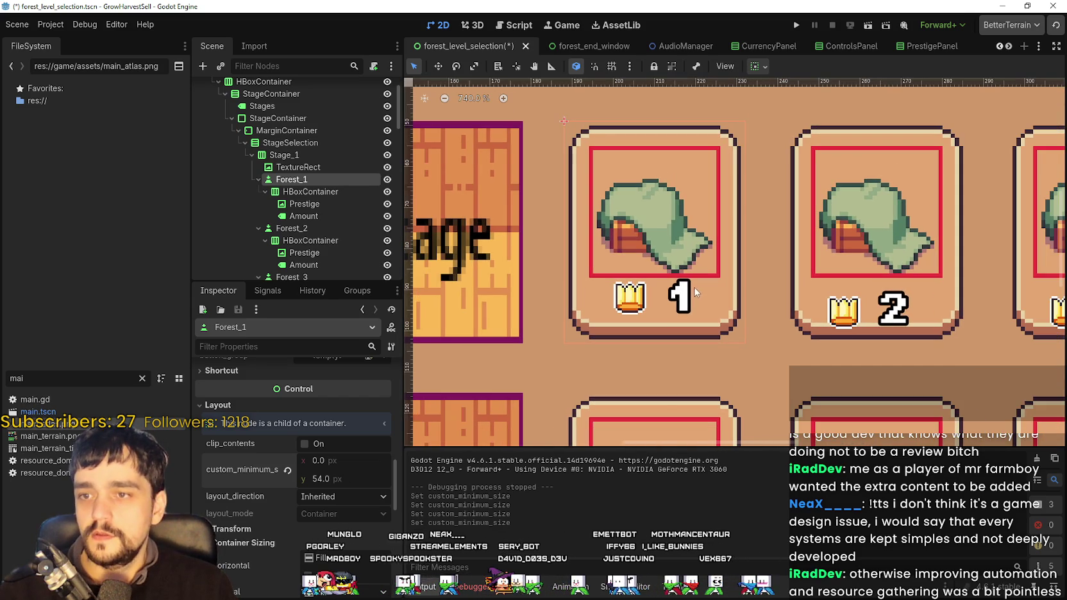
- Move Forest_1's crown-and-number row down one pixel, save the scene, and run the game
click(320, 190)
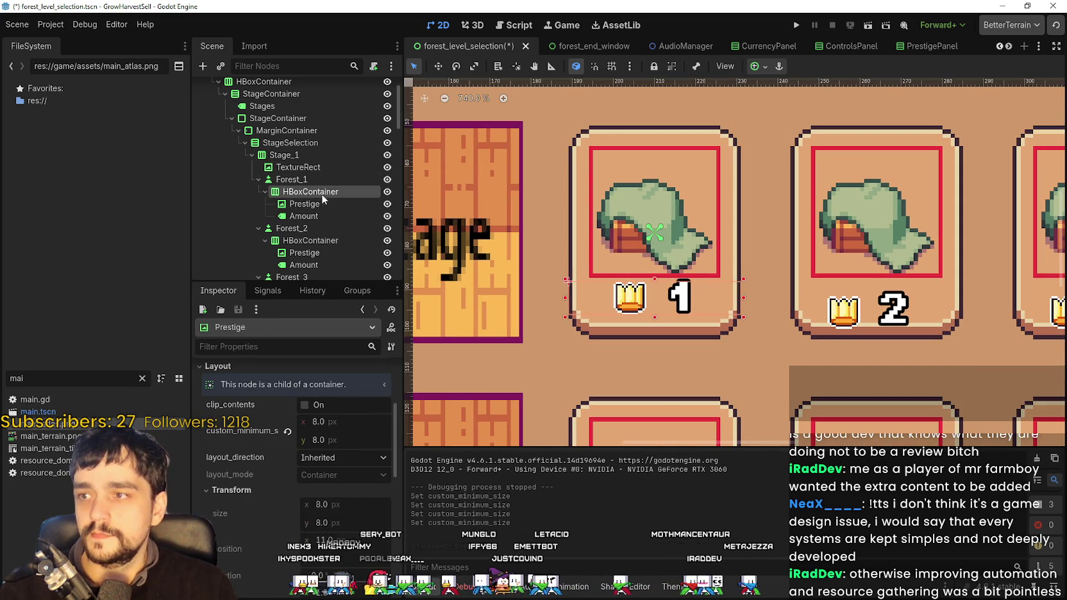
scroll(673, 286, up, 7)
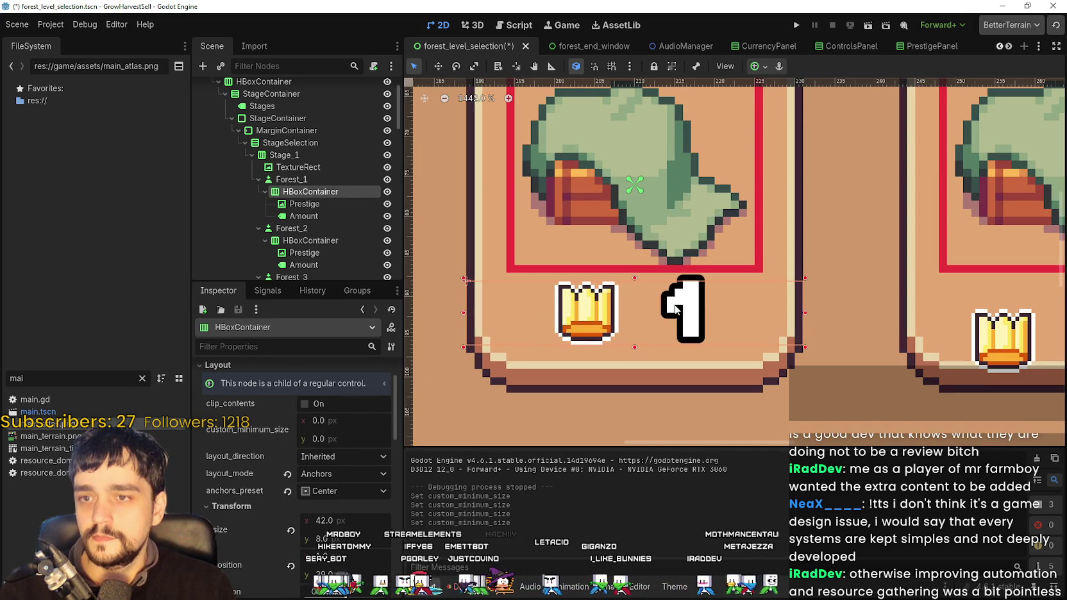
click(439, 65)
drag(668, 312, 669, 318)
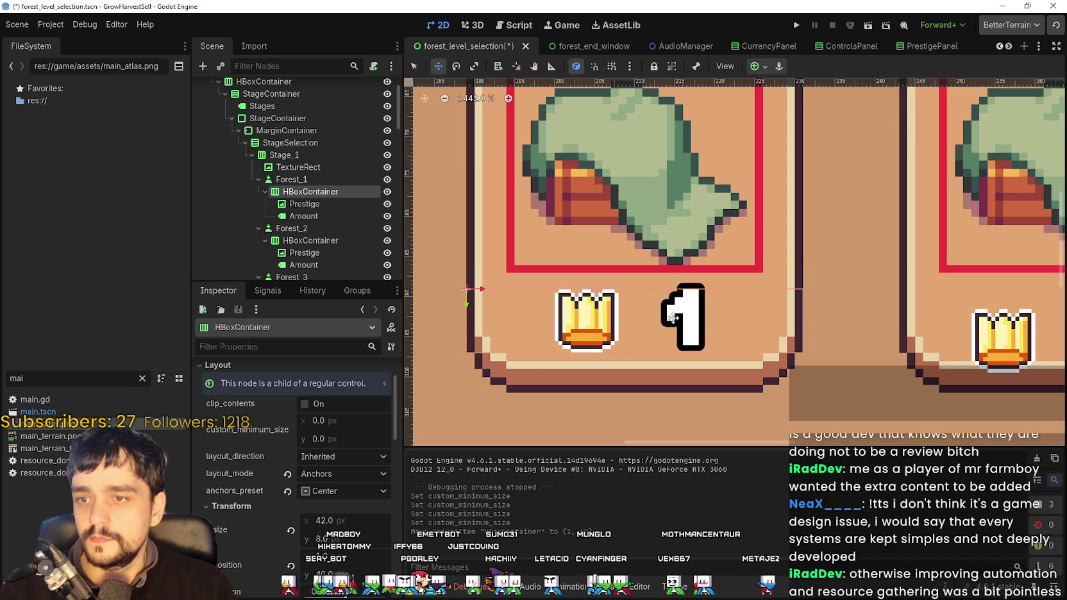
scroll(671, 317, down, 5)
key(ctrl+s)
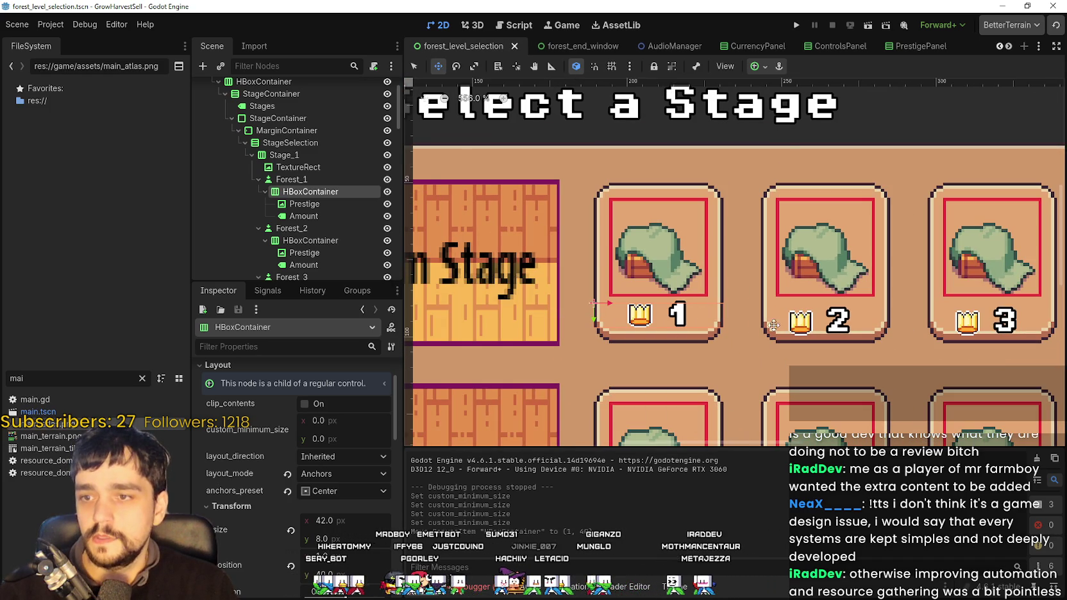
click(795, 29)
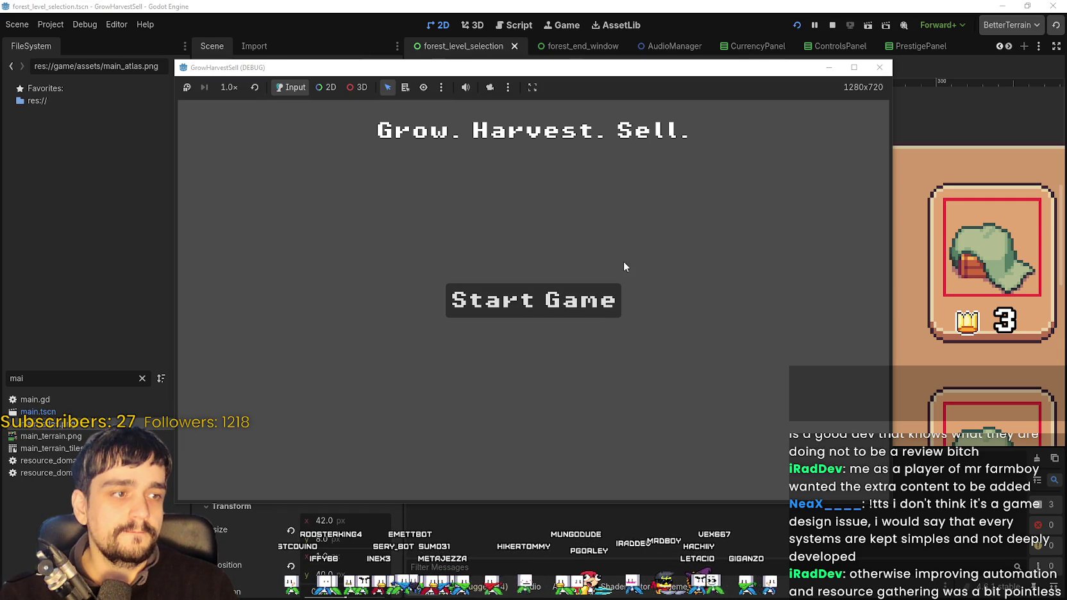
- Start the game, maximize its window, and walk to the skill board, opening and closing Prestige
click(596, 314)
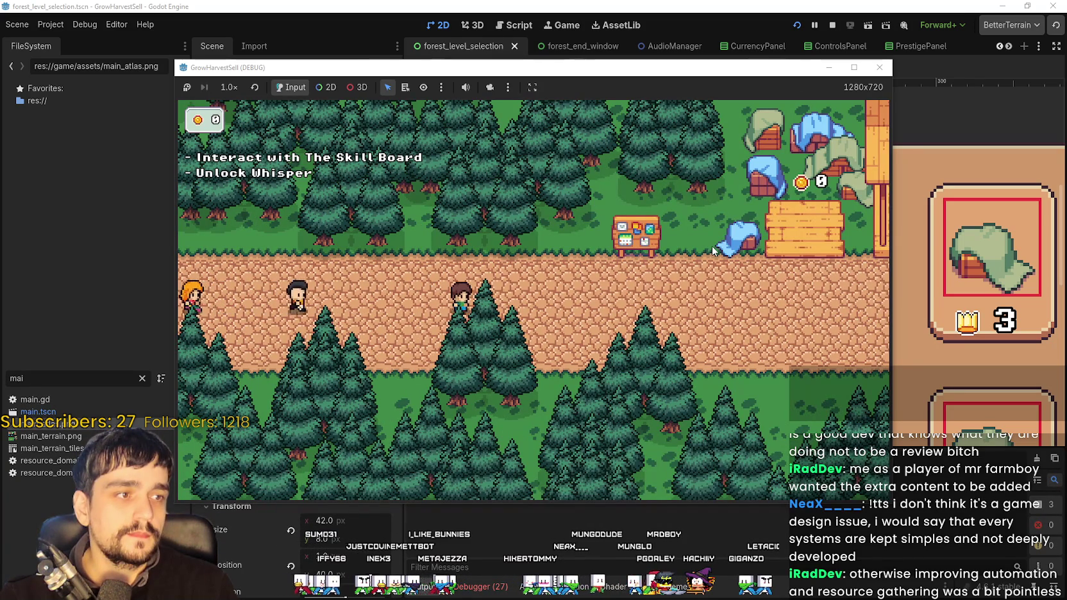
key(d)
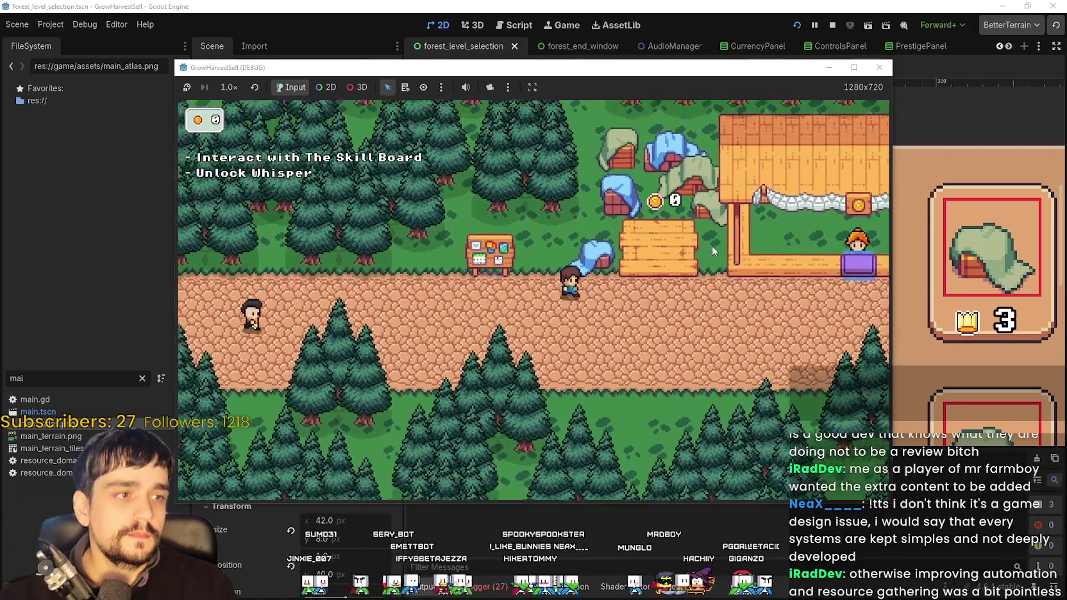
key(d)
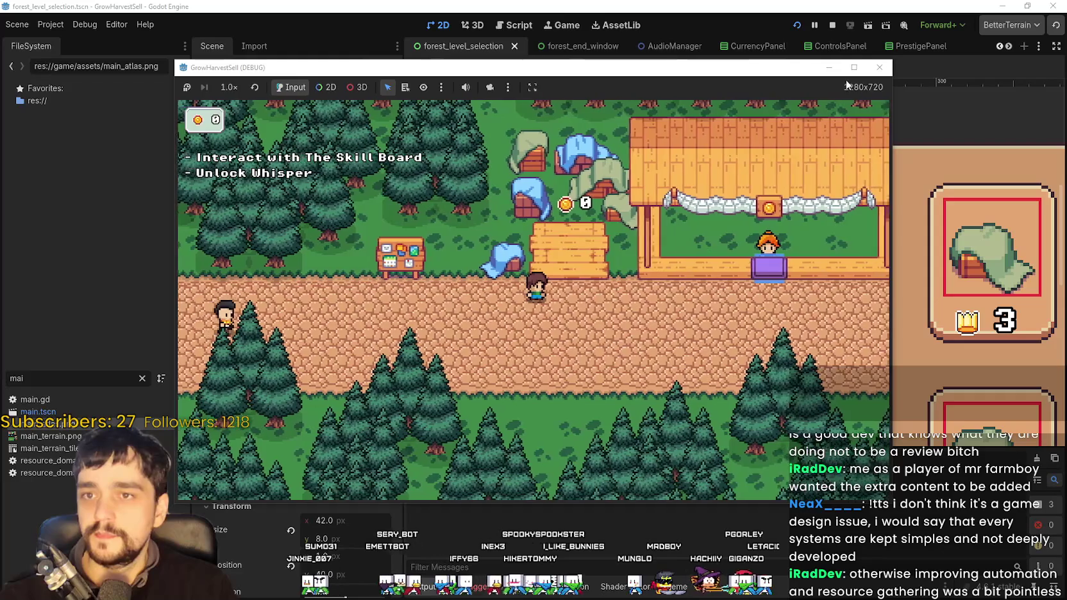
click(854, 68)
key(a)
key(e)
key(Escape)
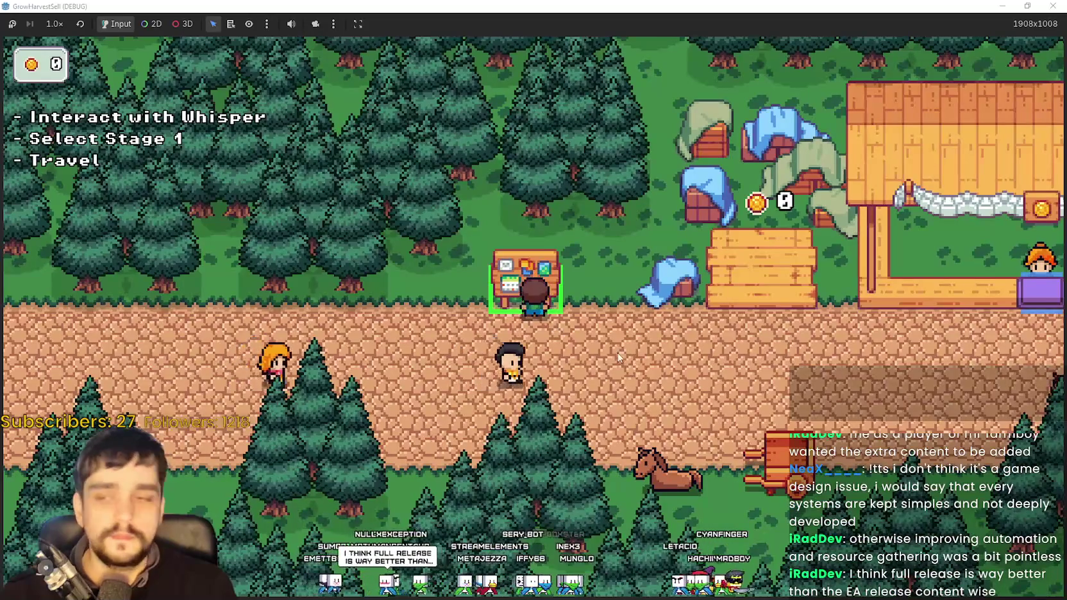
- Walk to the resting horse, open Select a Stage, then restore the window to 1280x720
key(d)
key(s)
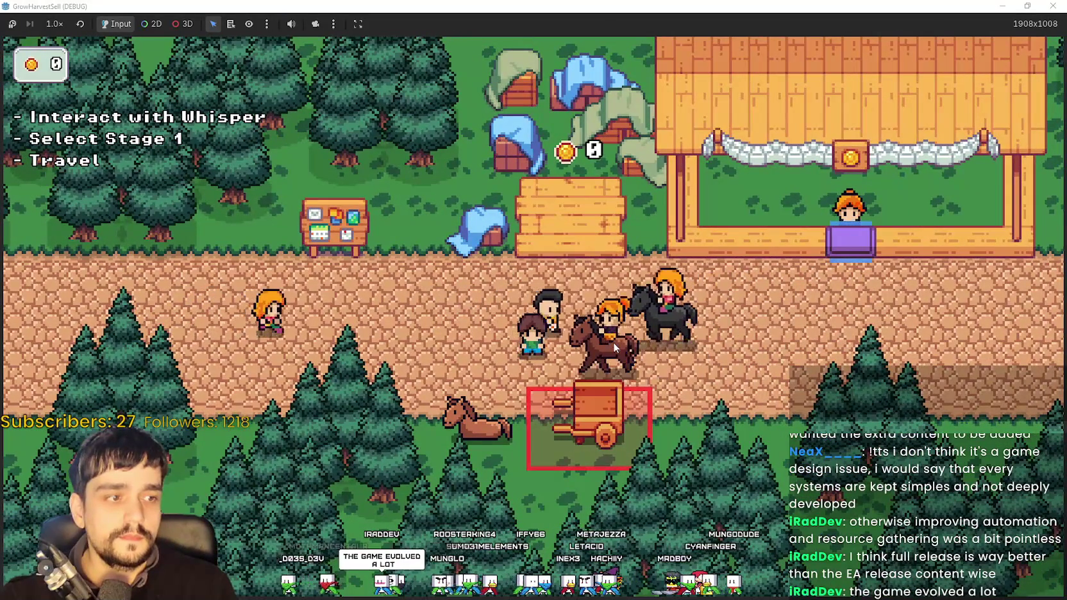
key(s)
key(a)
key(e)
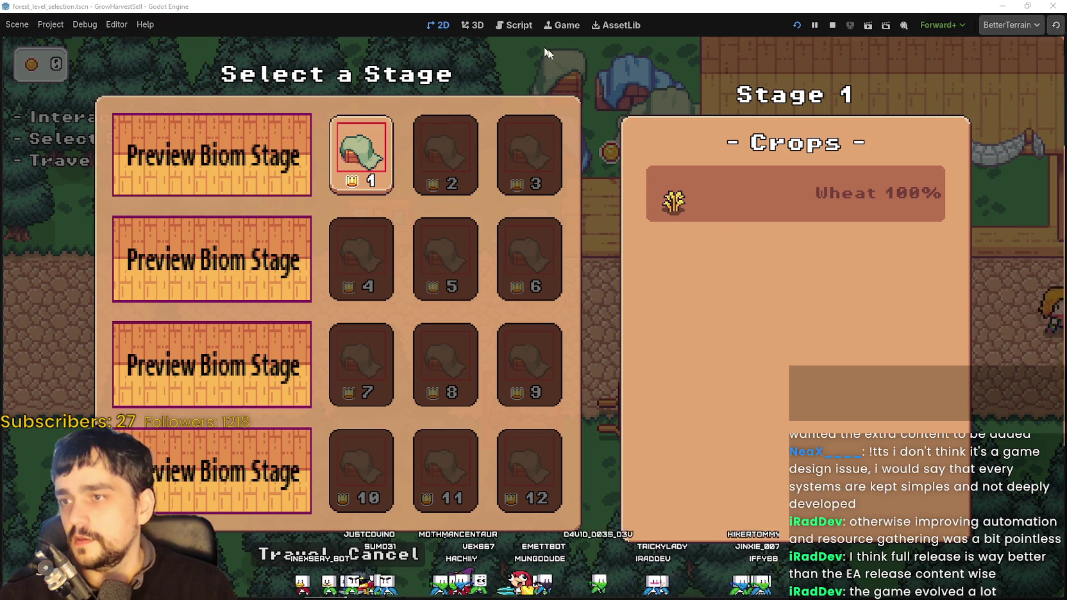
key(super+Down)
key(super+Down)
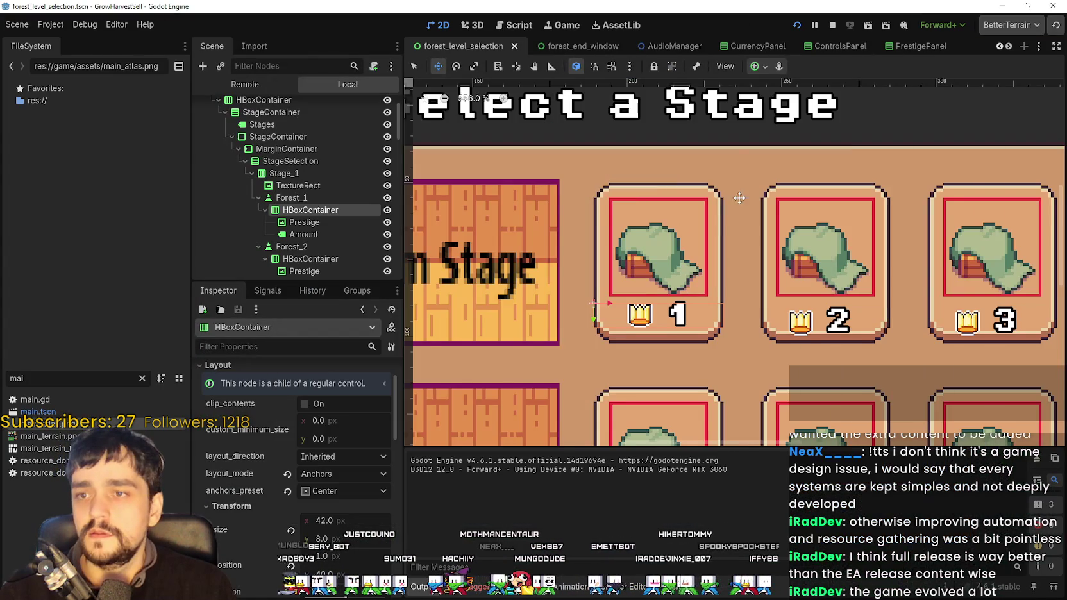
scroll(751, 327, up, 7)
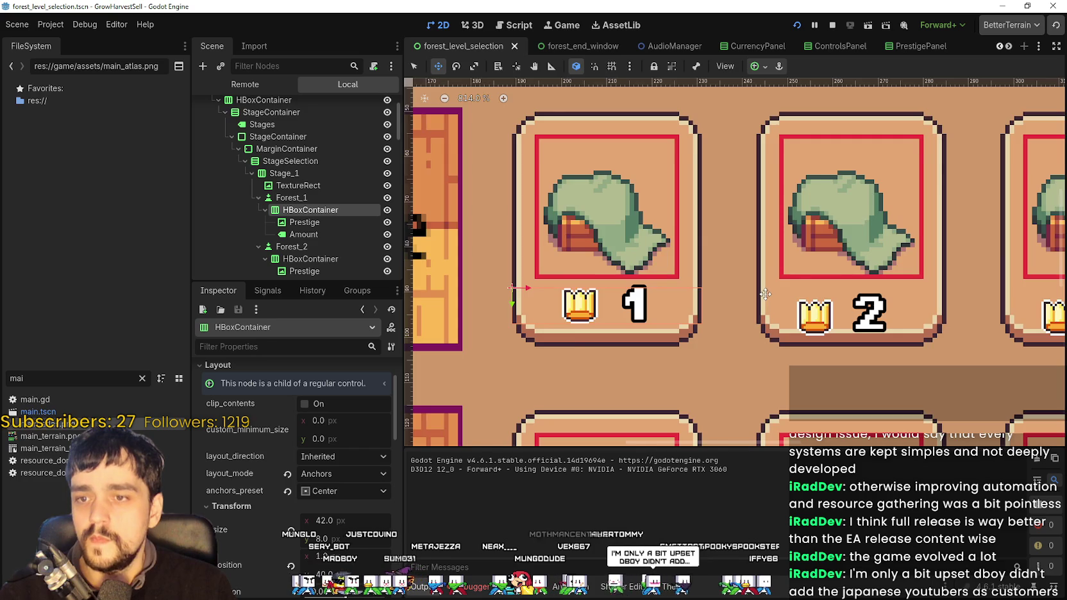
scroll(763, 292, down, 5)
scroll(763, 292, down, 3)
scroll(753, 287, up, 2)
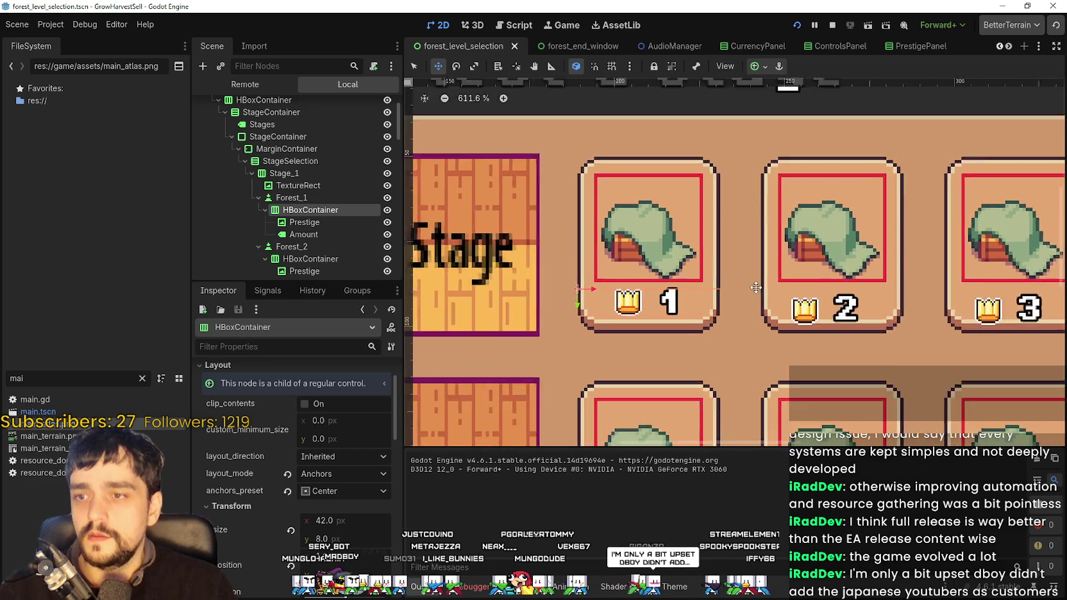
scroll(754, 287, down, 5)
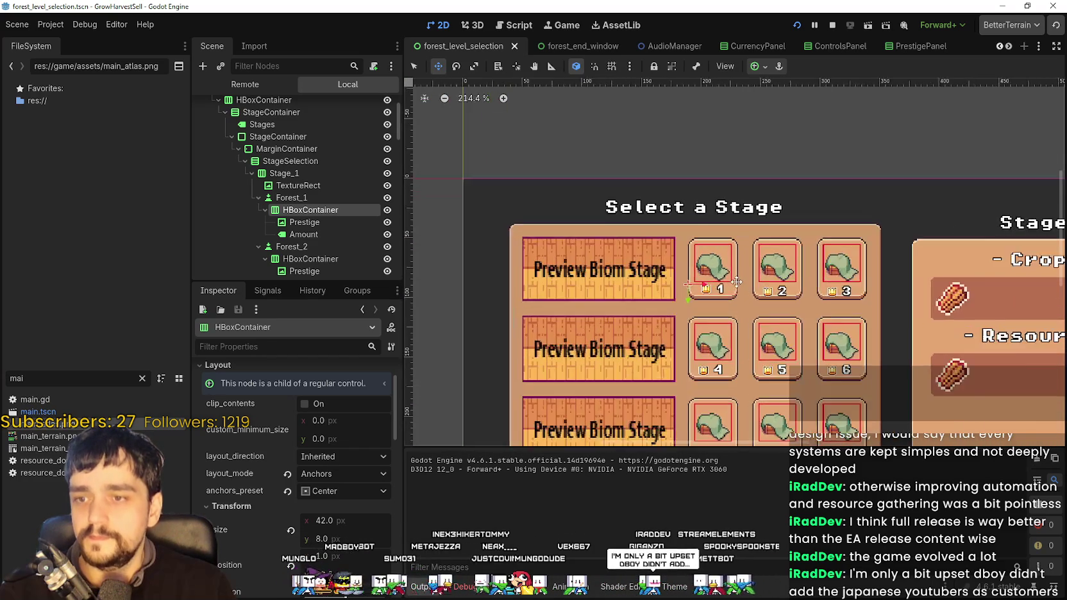
scroll(735, 281, up, 5)
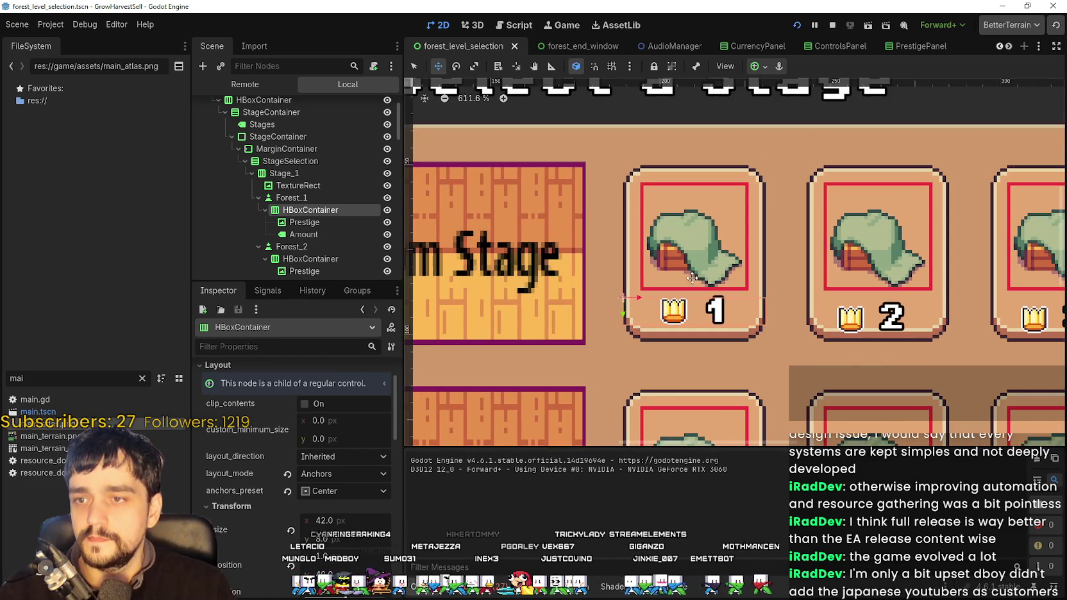
scroll(320, 531, up, 2)
scroll(328, 513, down, 2)
scroll(338, 496, up, 2)
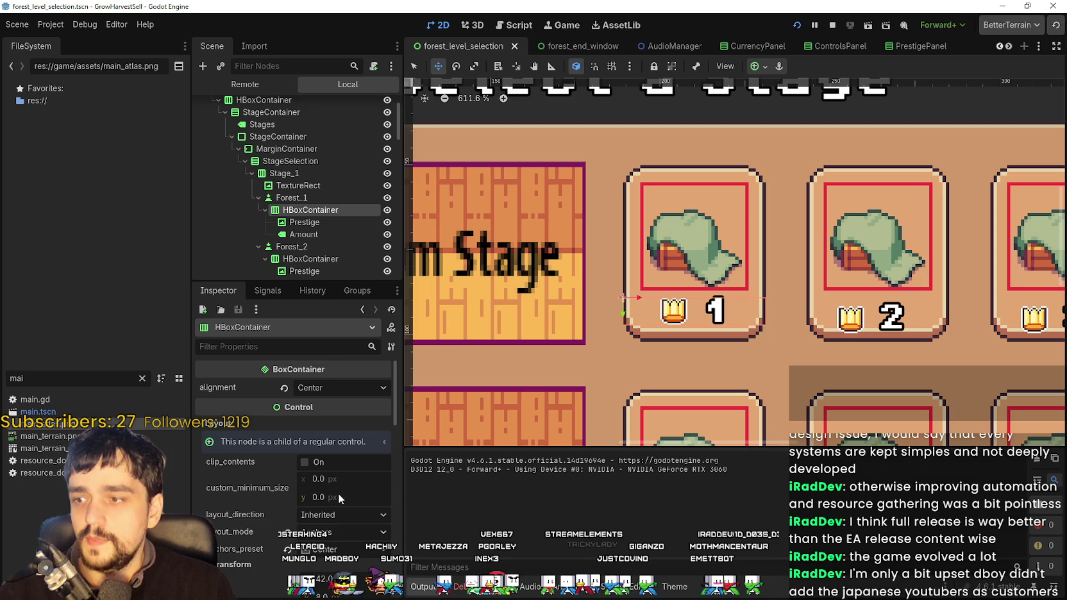
click(292, 173)
scroll(298, 533, down, 5)
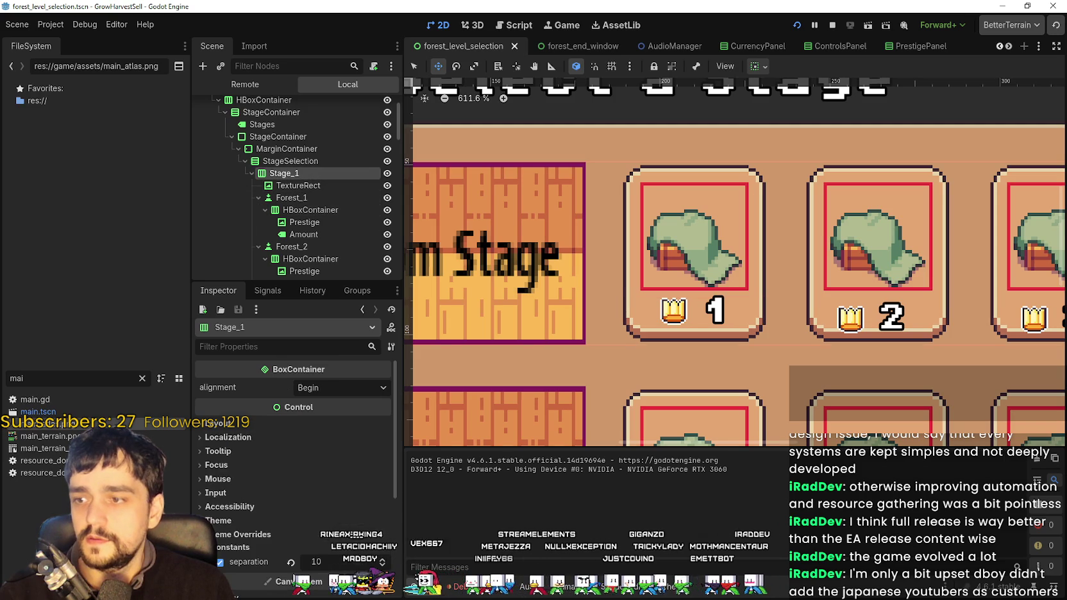
scroll(298, 546, up, 1)
scroll(313, 515, down, 4)
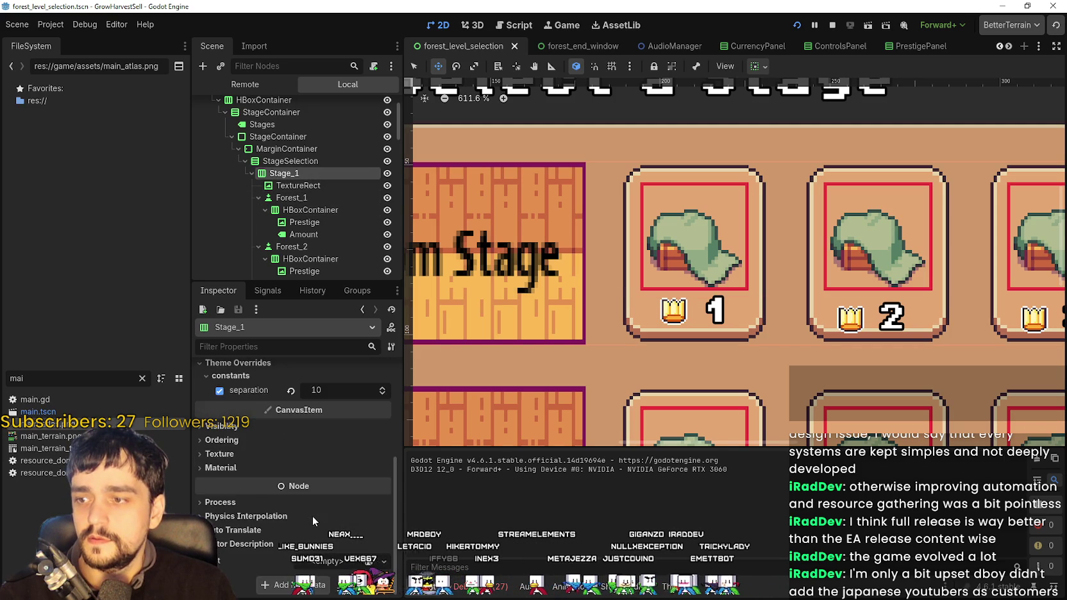
scroll(333, 456, up, 5)
click(308, 186)
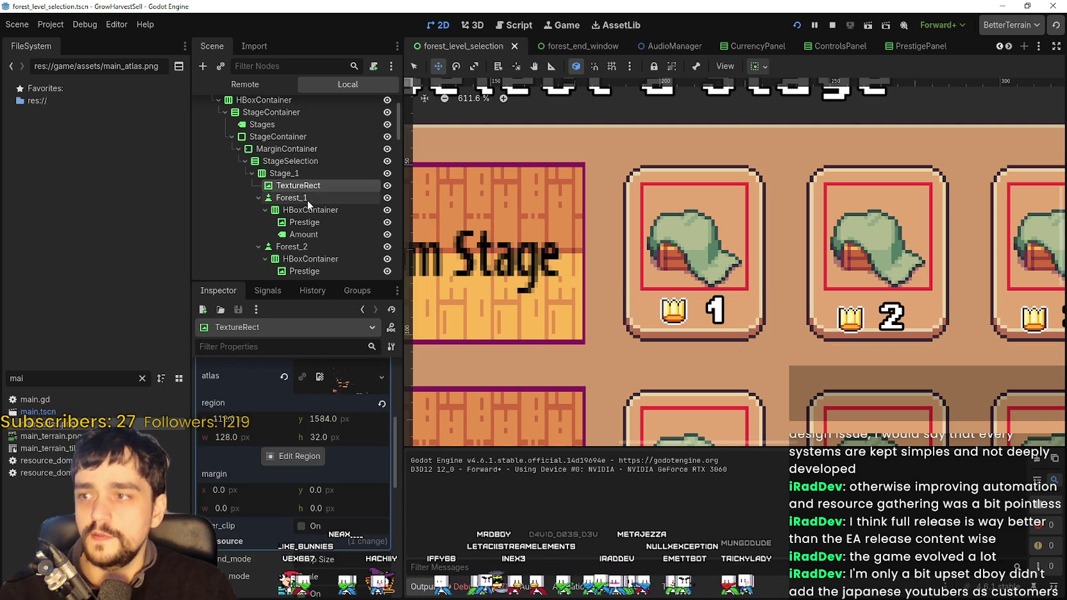
- Check the Forest_1 card's custom minimum height value of 54
click(306, 200)
click(334, 486)
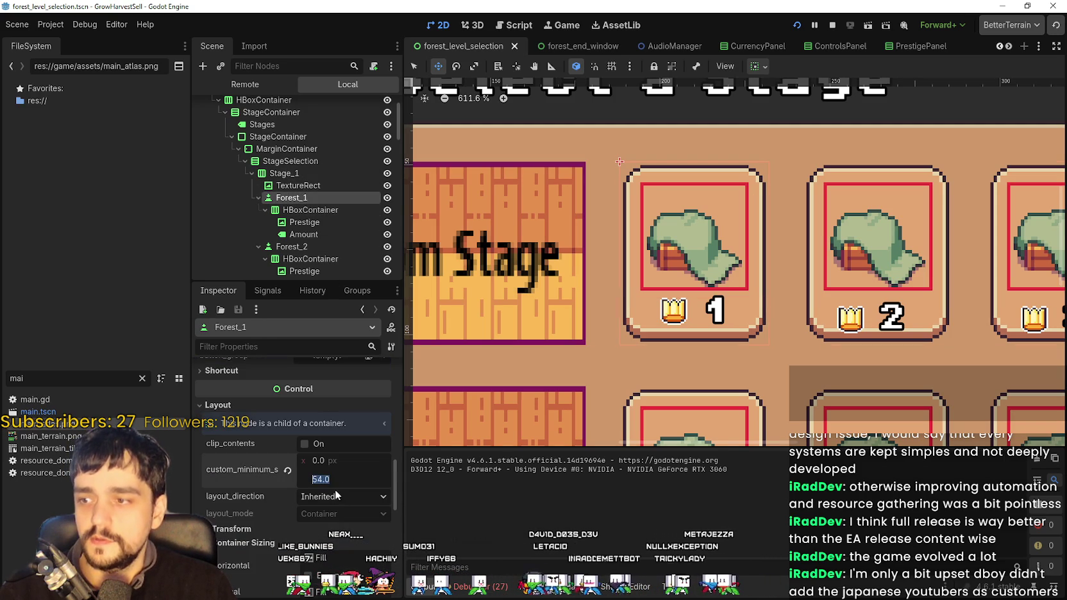
scroll(307, 209, down, 2)
- Filter Forest_2's Inspector by 'cust' and review its layout minimum size, then select Stage_2
click(306, 207)
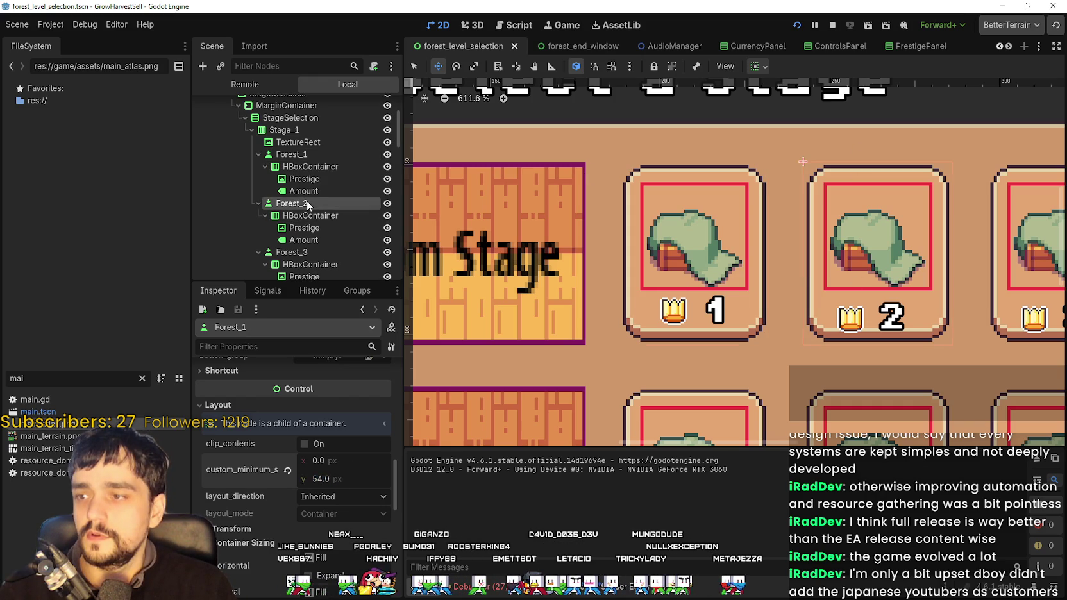
click(261, 346)
text(cust)
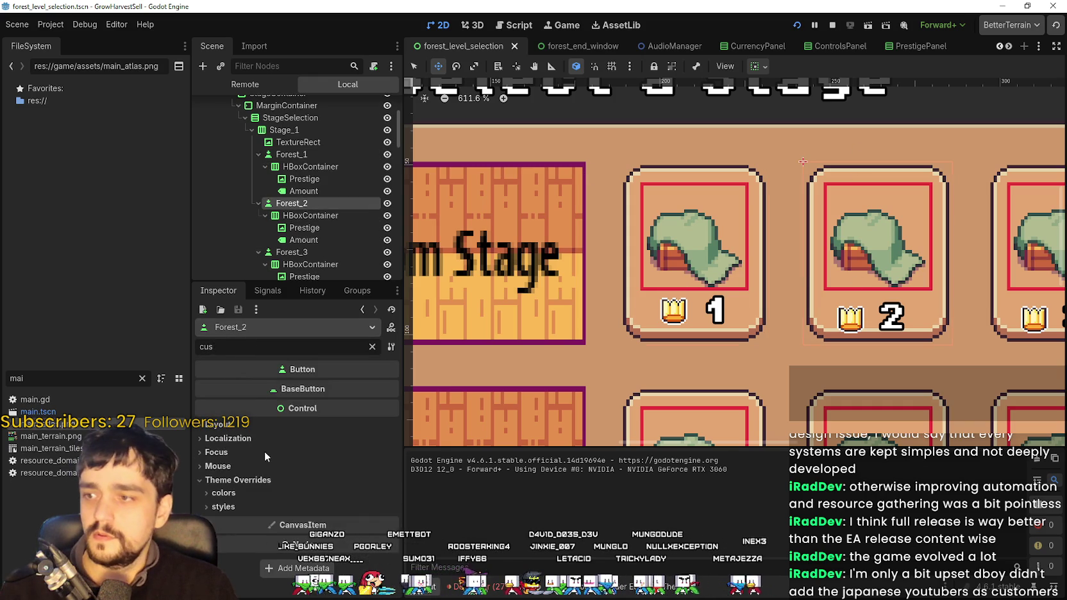
click(261, 426)
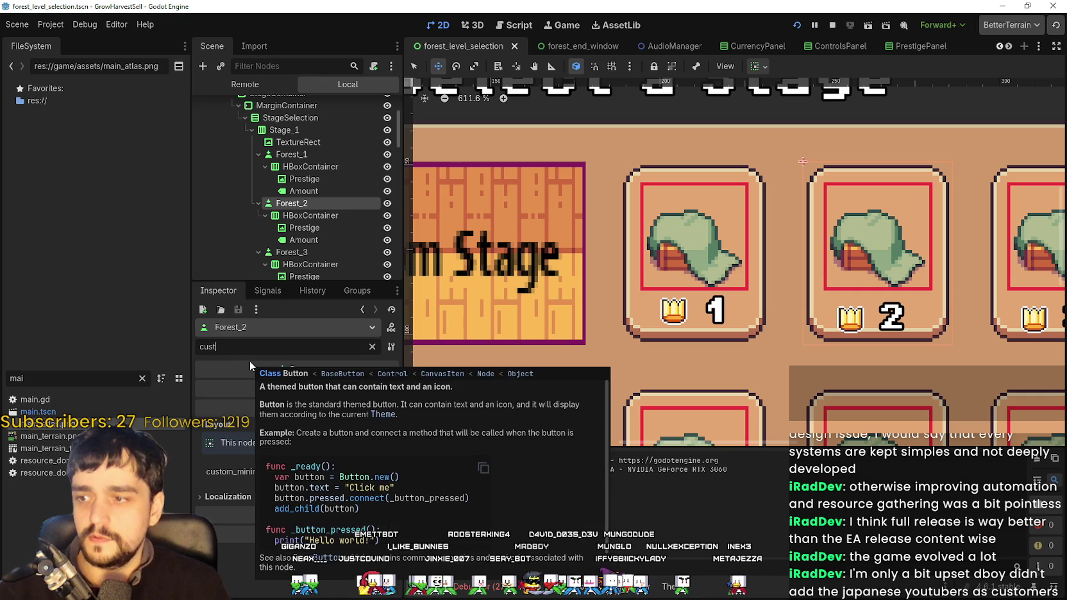
text(0)
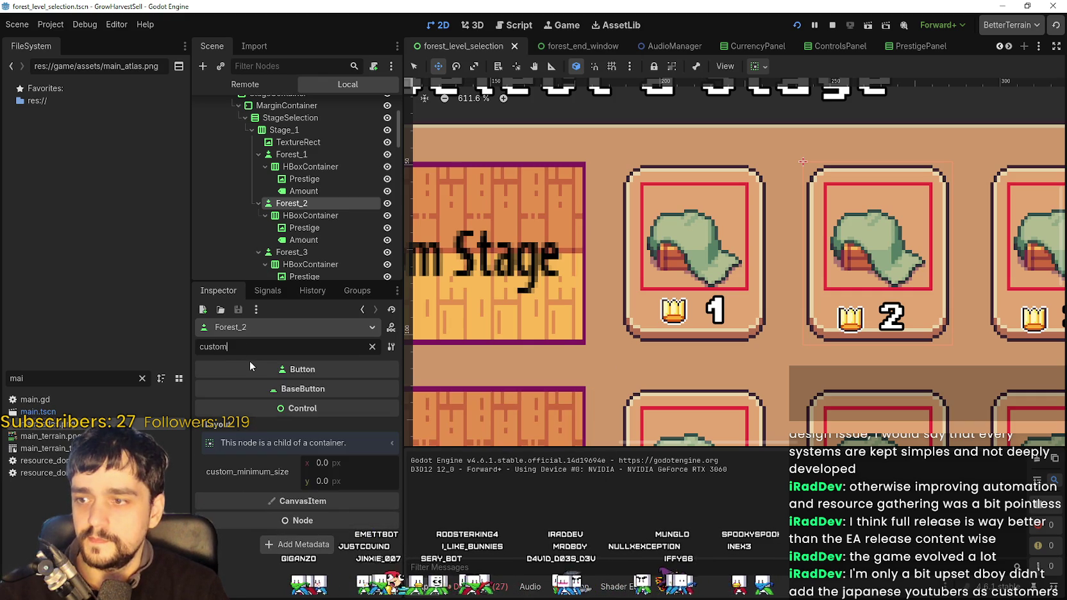
scroll(730, 334, down, 2)
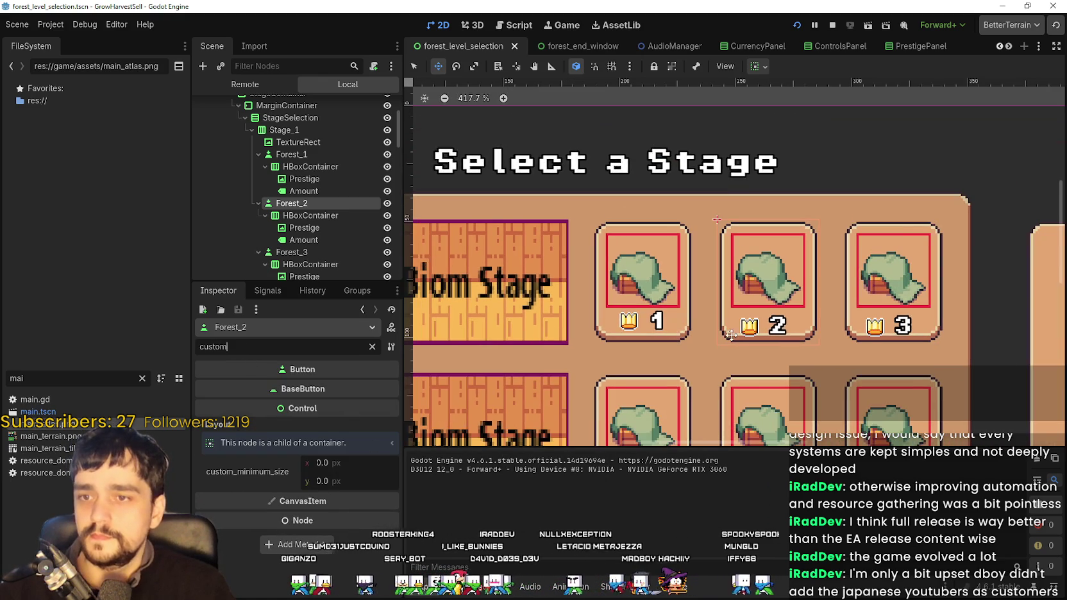
scroll(729, 335, up, 1)
scroll(721, 341, up, 1)
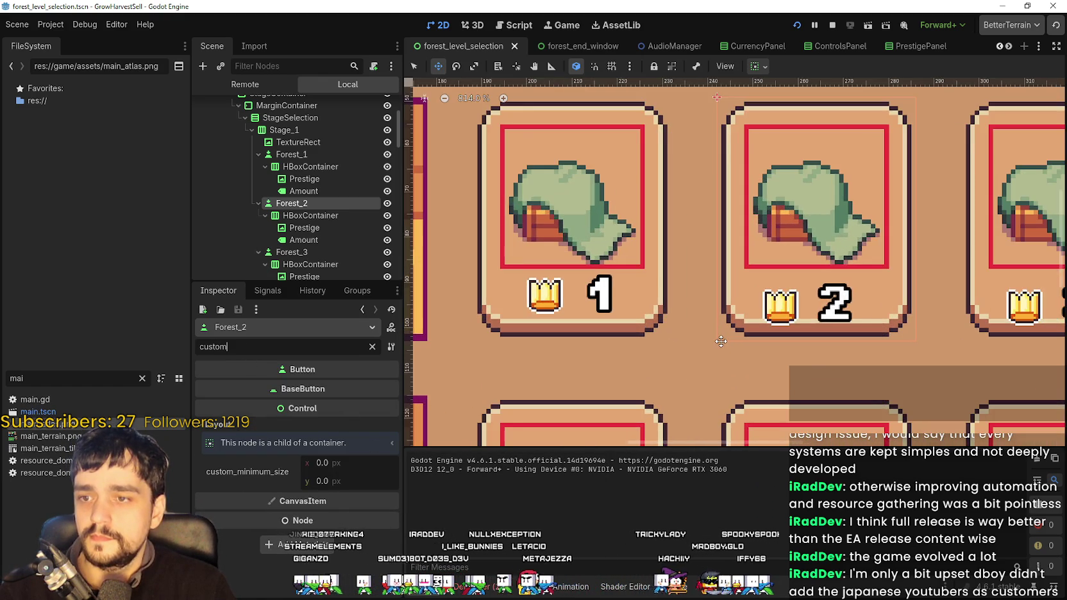
scroll(680, 222, down, 3)
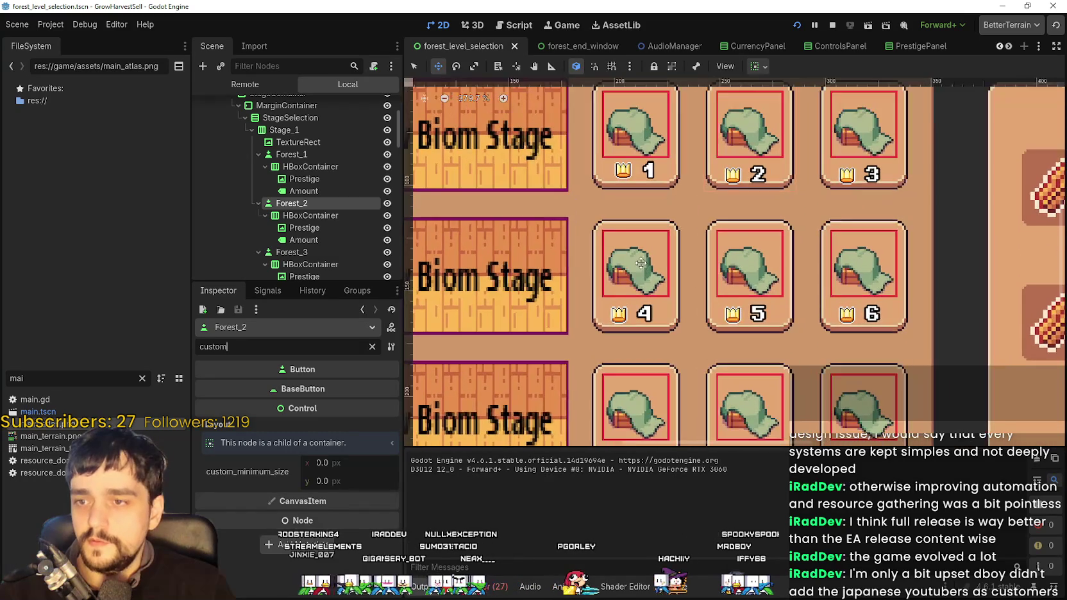
scroll(640, 264, up, 1)
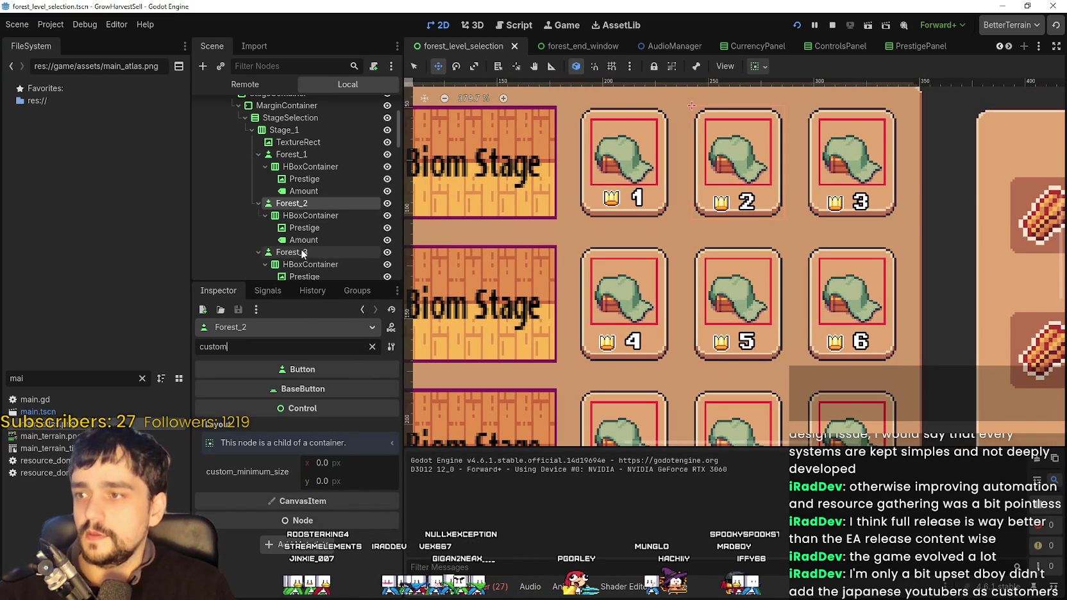
scroll(304, 250, down, 3)
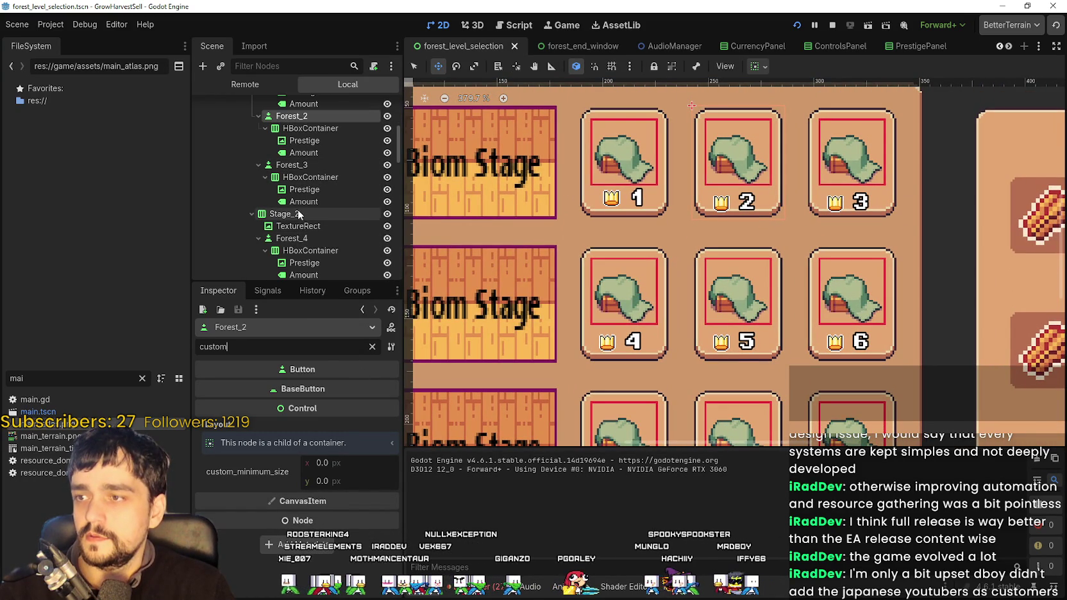
click(297, 212)
scroll(296, 218, down, 2)
- Set the Forest_4 card's custom minimum height to 54
click(299, 197)
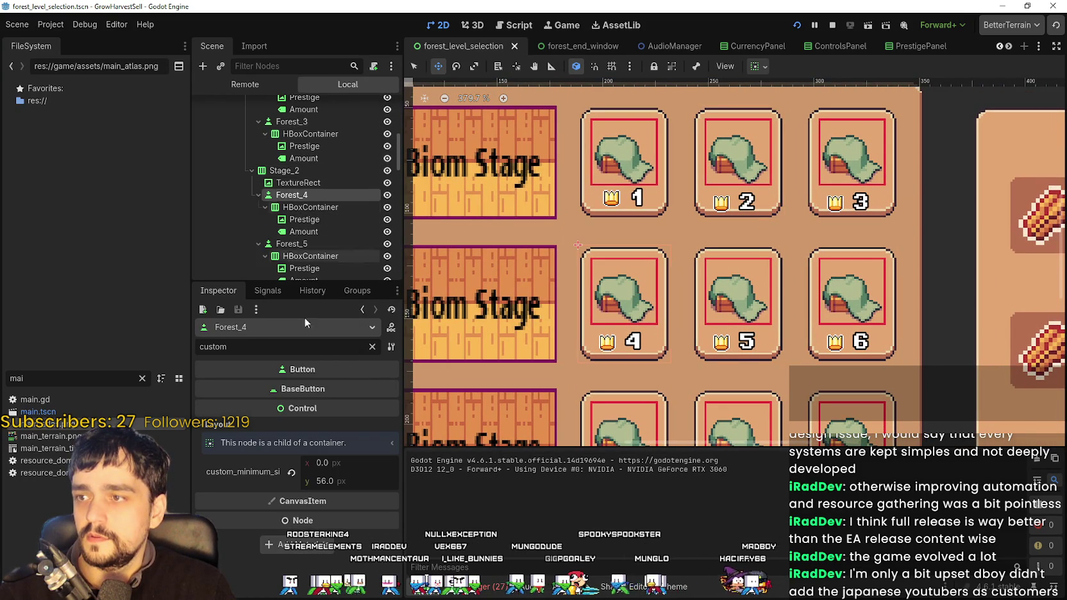
click(345, 486)
text(4)
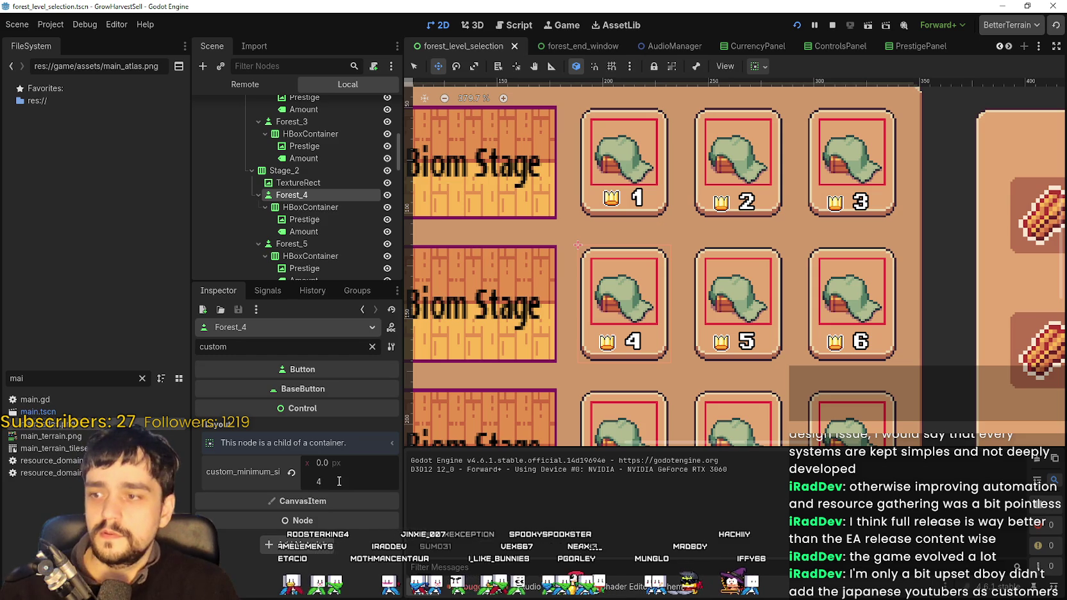
key(Return)
scroll(645, 236, down, 3)
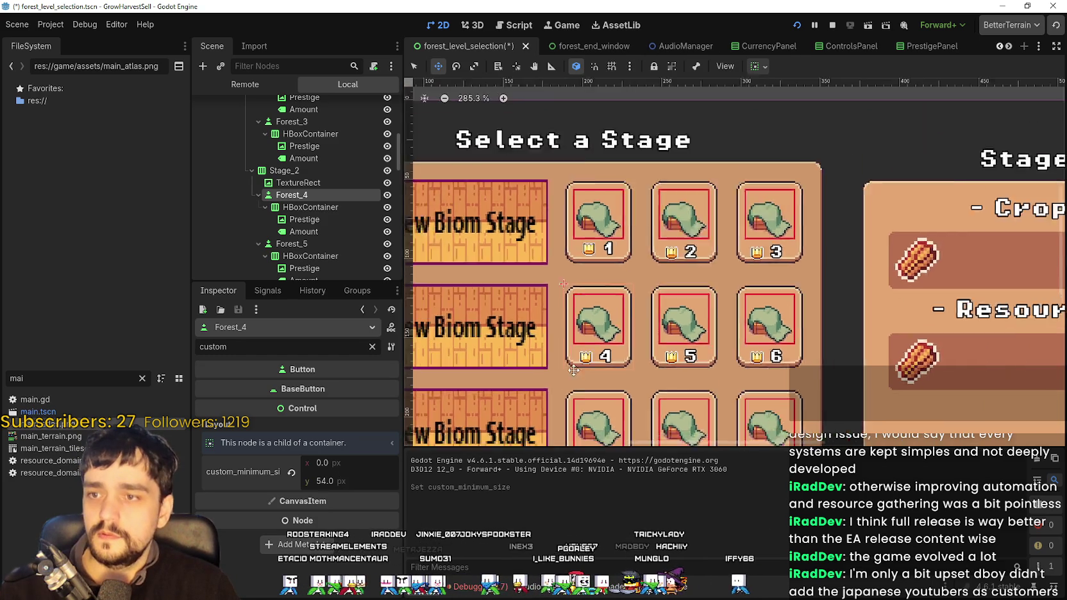
scroll(646, 236, down, 3)
scroll(348, 169, down, 2)
- Check Forest_5's minimum size, then set Forest_7's minimum height to 54
click(324, 198)
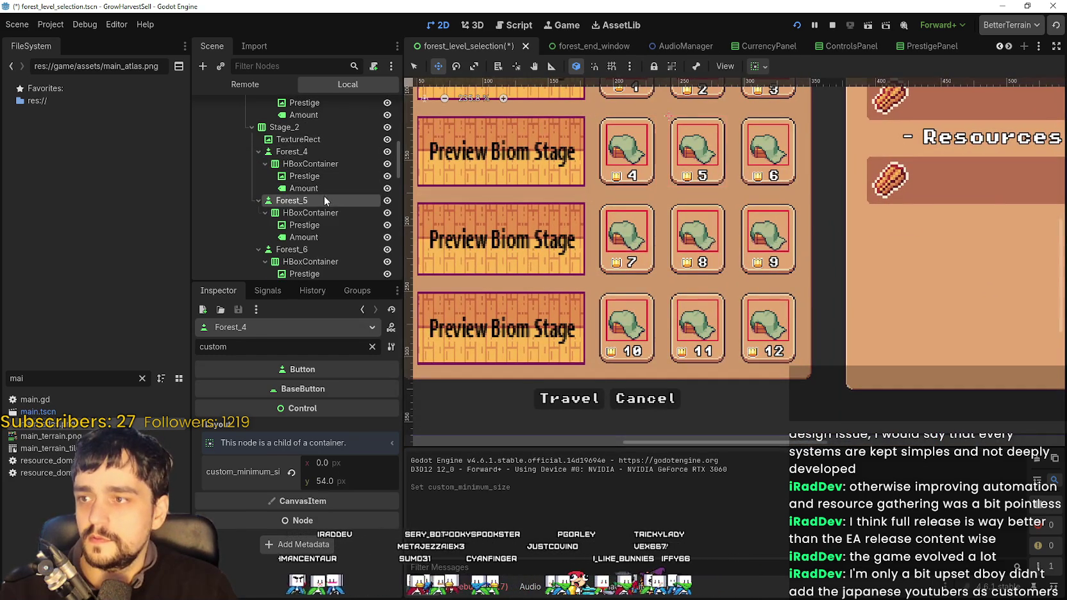
click(281, 428)
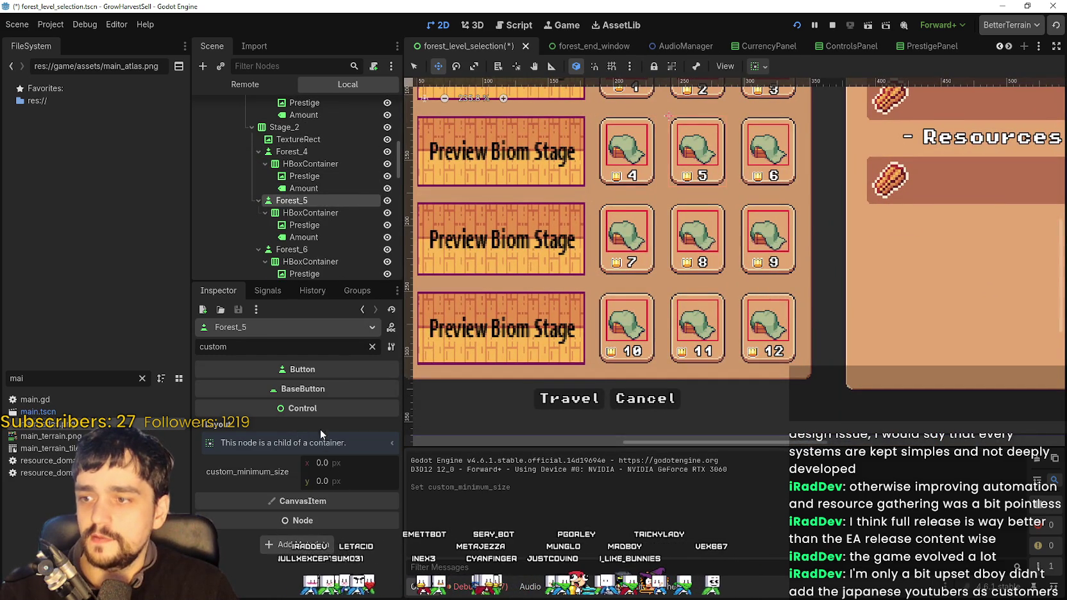
scroll(313, 230, down, 3)
click(315, 213)
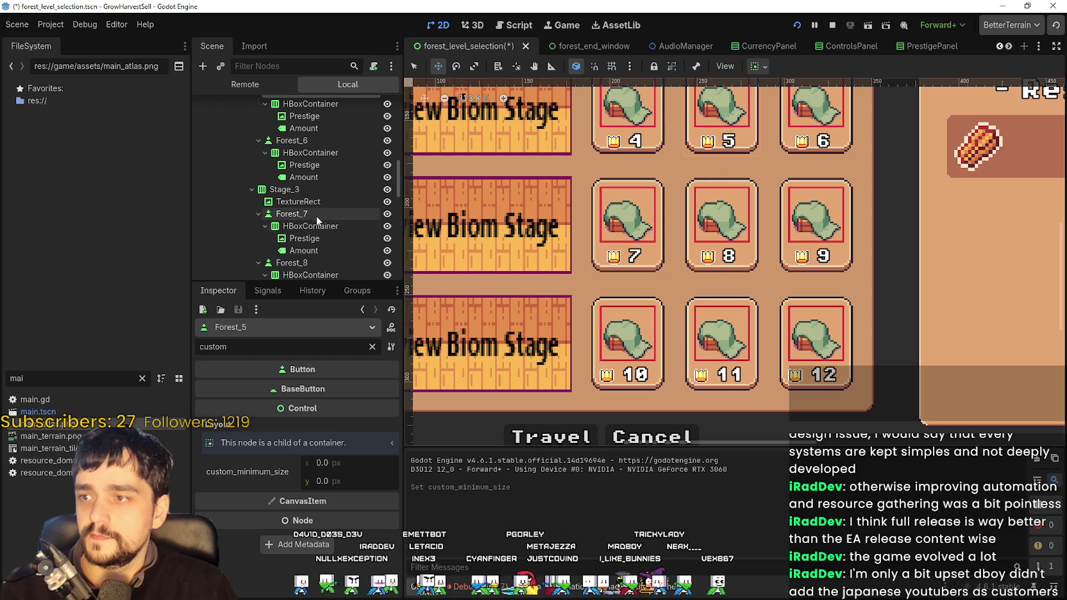
click(336, 482)
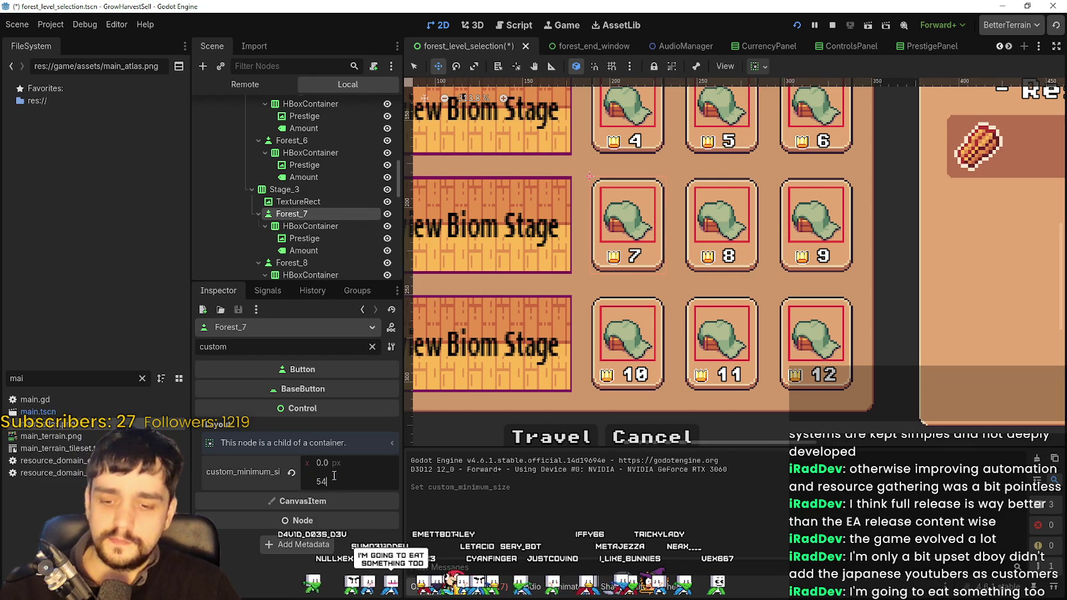
key(Return)
scroll(334, 186, down, 5)
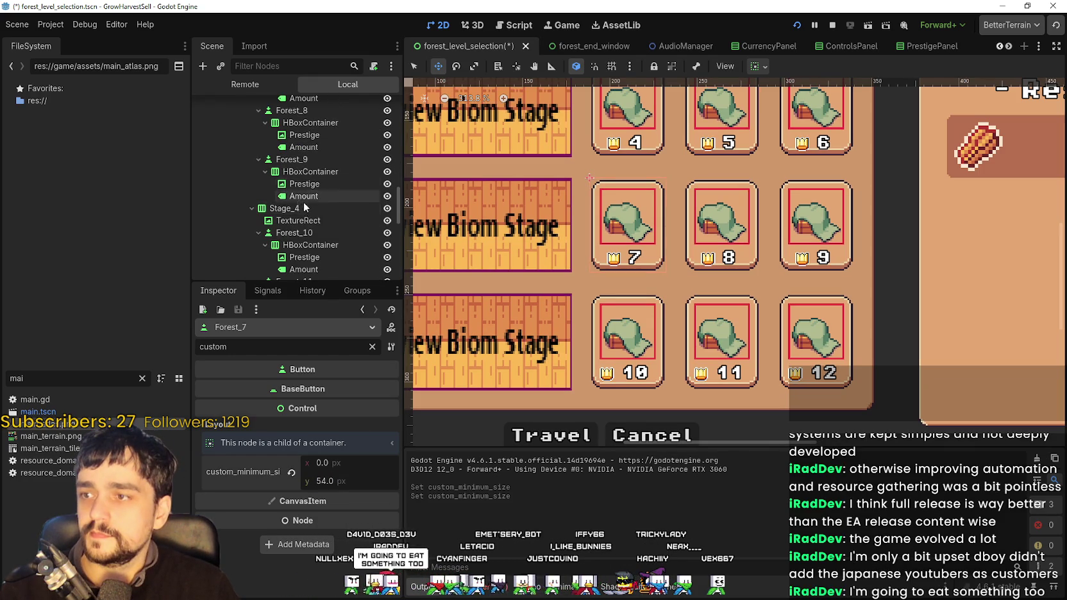
- Set the Forest_10 card's custom minimum height to 54
click(307, 232)
click(341, 478)
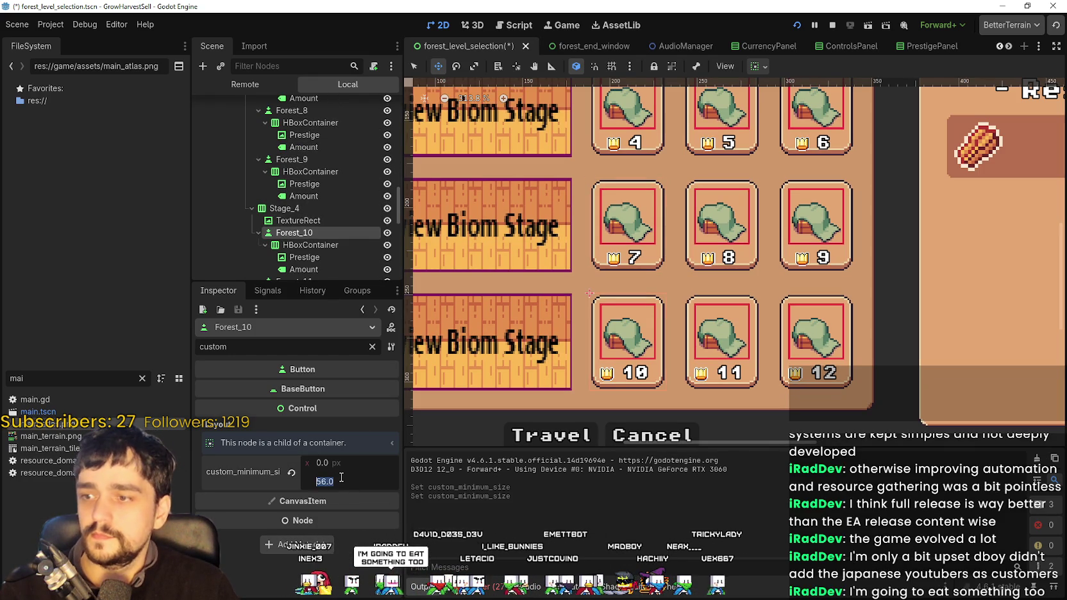
text(54)
key(Return)
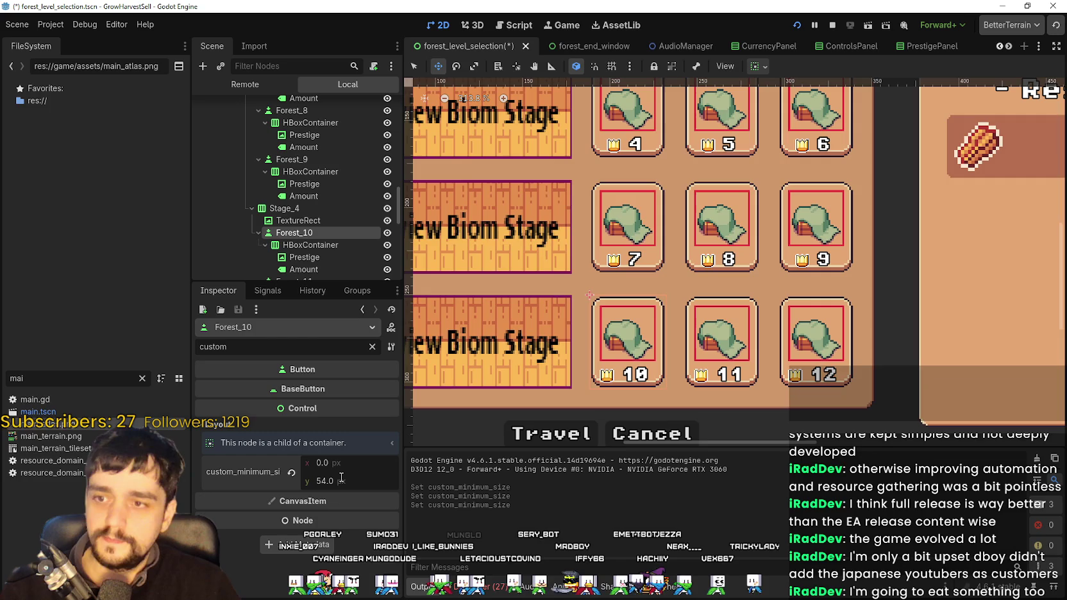
scroll(720, 379, down, 3)
- Stop the running game and reselect the Forest_1 and Forest_2 stage cards
scroll(747, 229, down, 2)
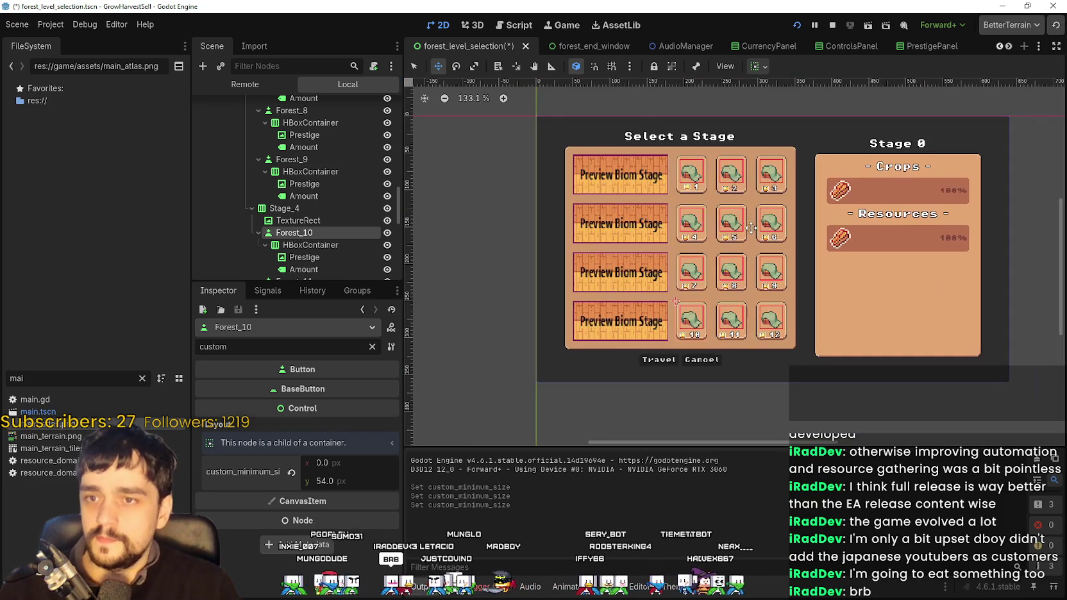
scroll(723, 226, up, 3)
scroll(703, 182, up, 2)
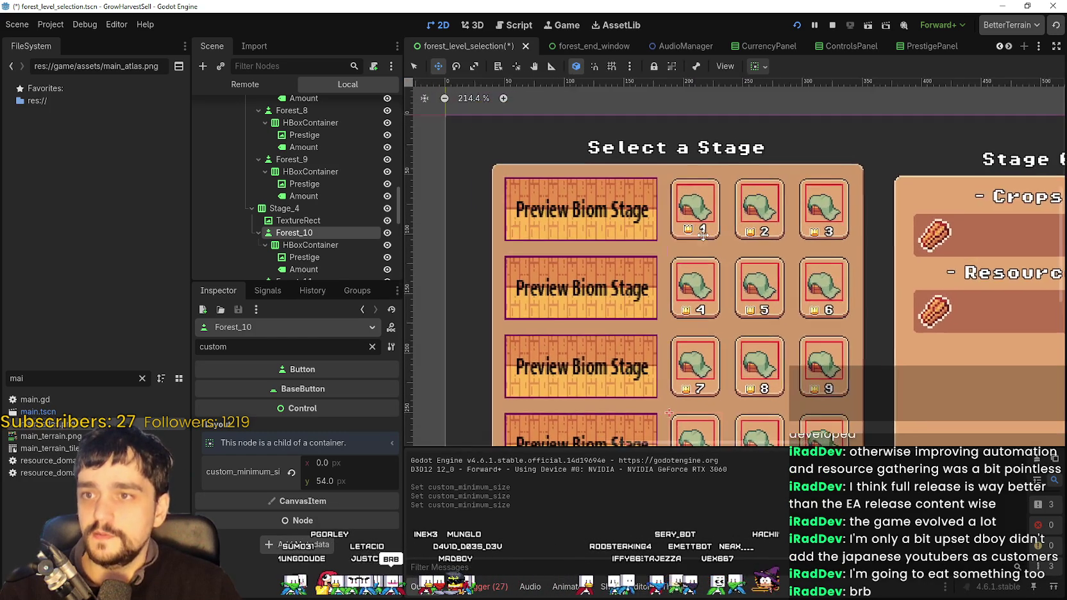
scroll(704, 182, up, 3)
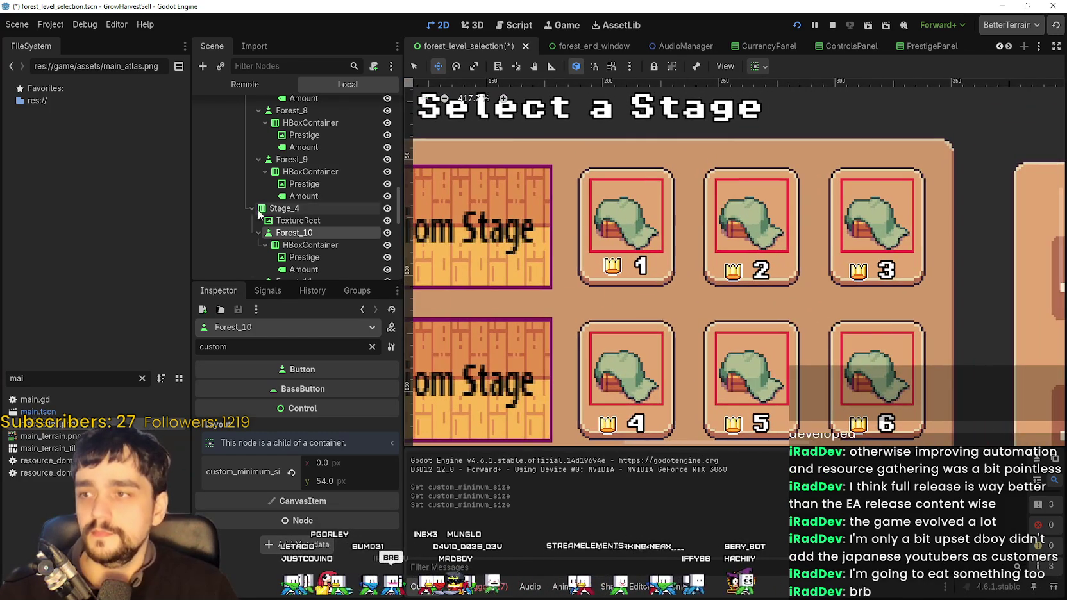
scroll(308, 232, up, 5)
scroll(308, 232, up, 3)
click(831, 25)
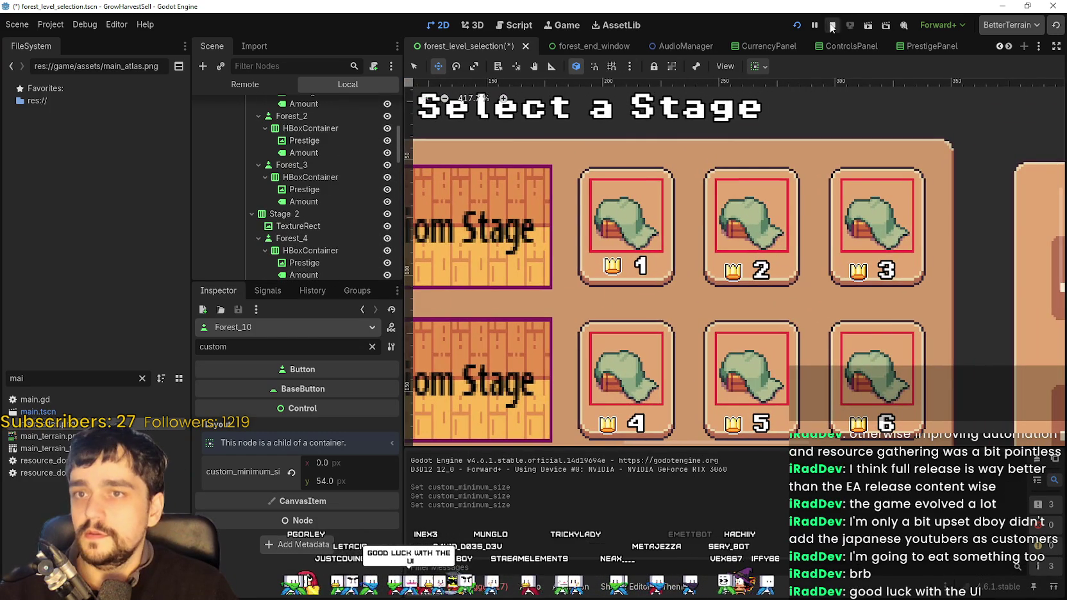
scroll(316, 209, up, 4)
click(316, 170)
click(292, 218)
scroll(727, 253, up, 2)
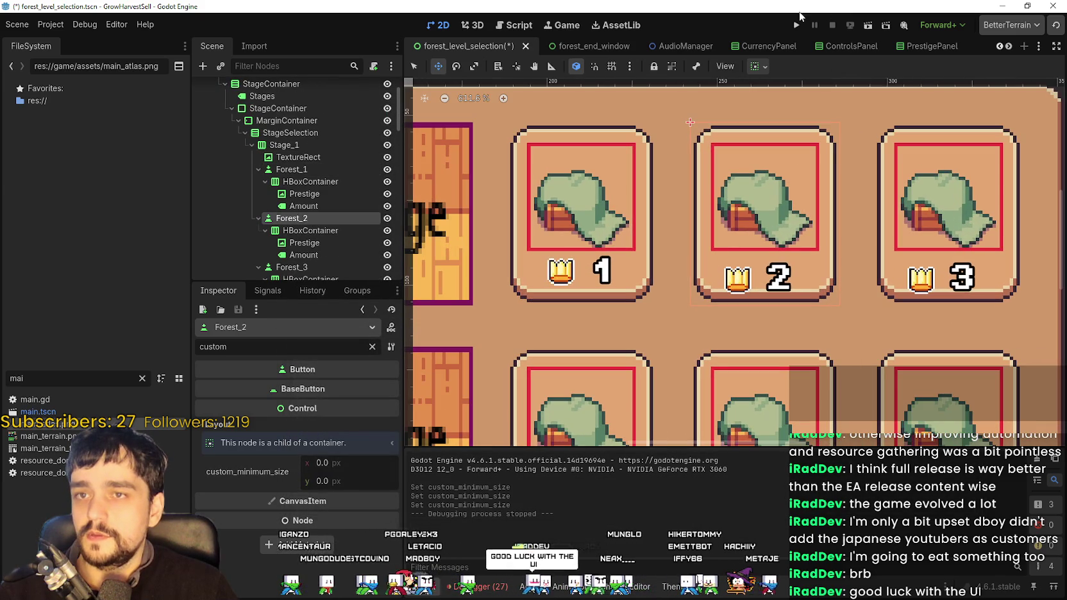
- Save forest_level_selection, start a new game from the title screen, and maximize its window
key(ctrl+s)
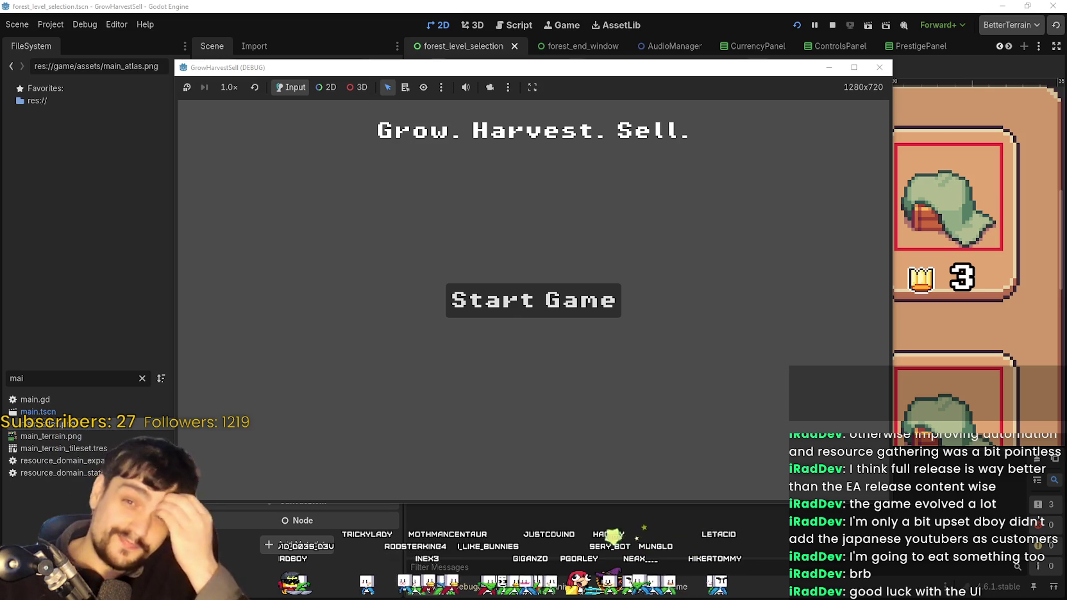
click(574, 303)
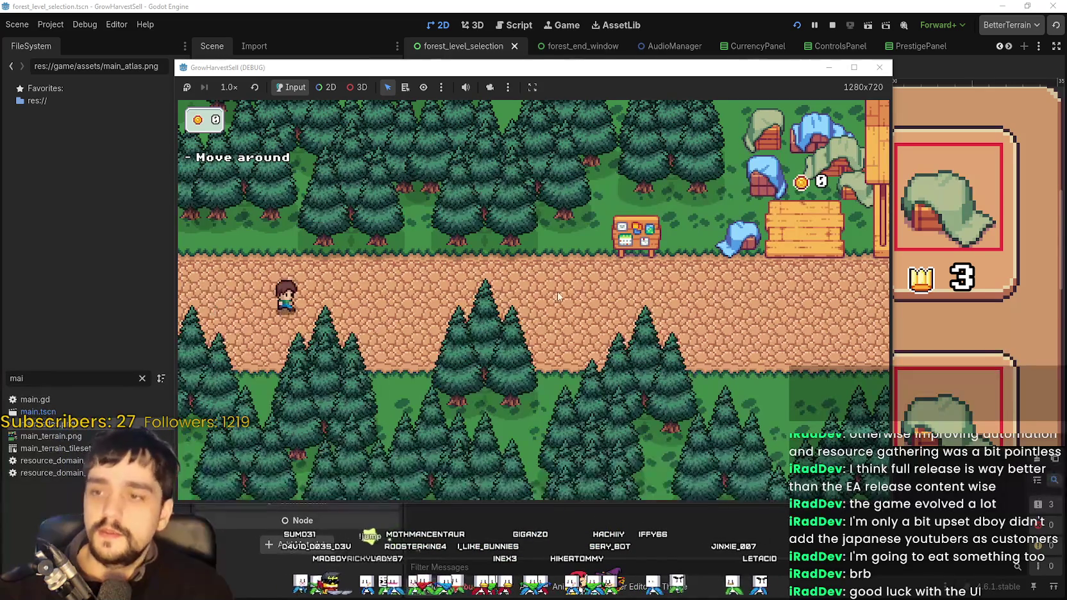
click(854, 67)
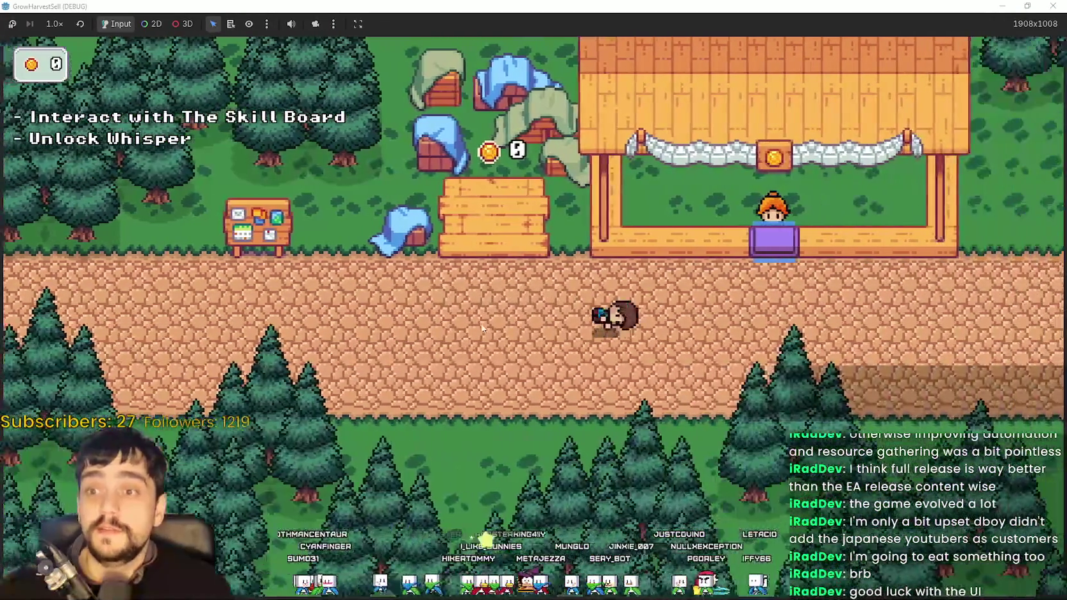
- Walk the character to the Skill Board and unlock the Whisper skill
key(a)
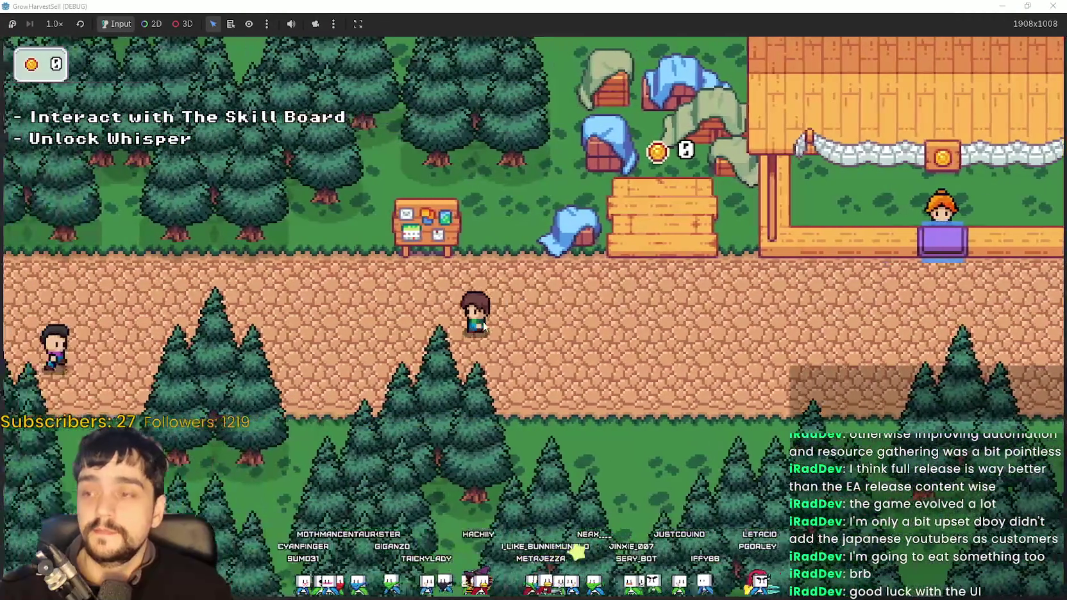
key(w)
key(e)
click(574, 323)
- Walk to the horse and interact to show the twelve stage cards
key(d)
key(s)
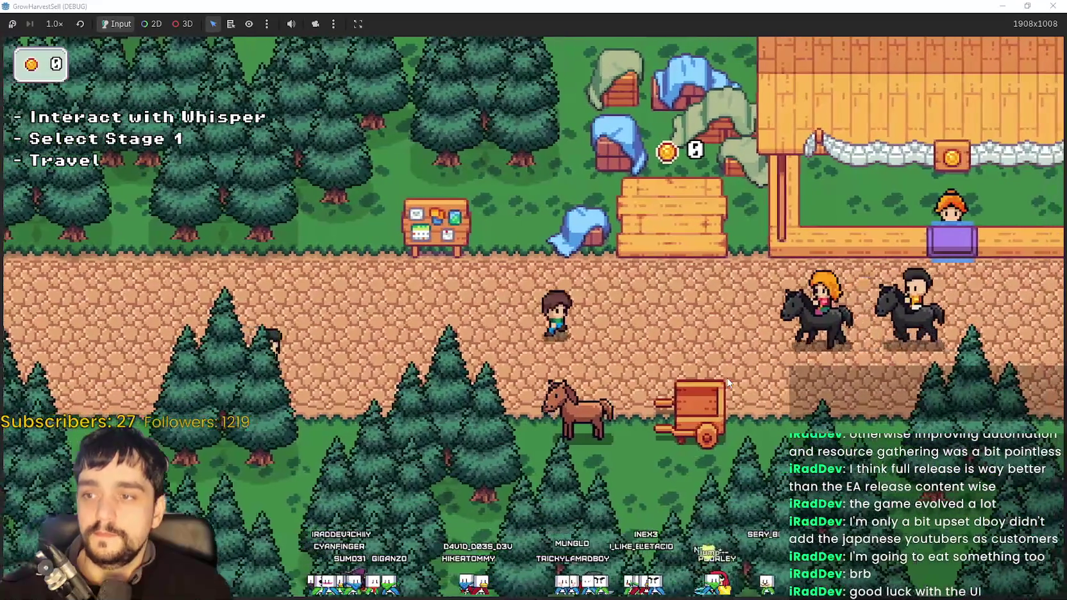
key(e)
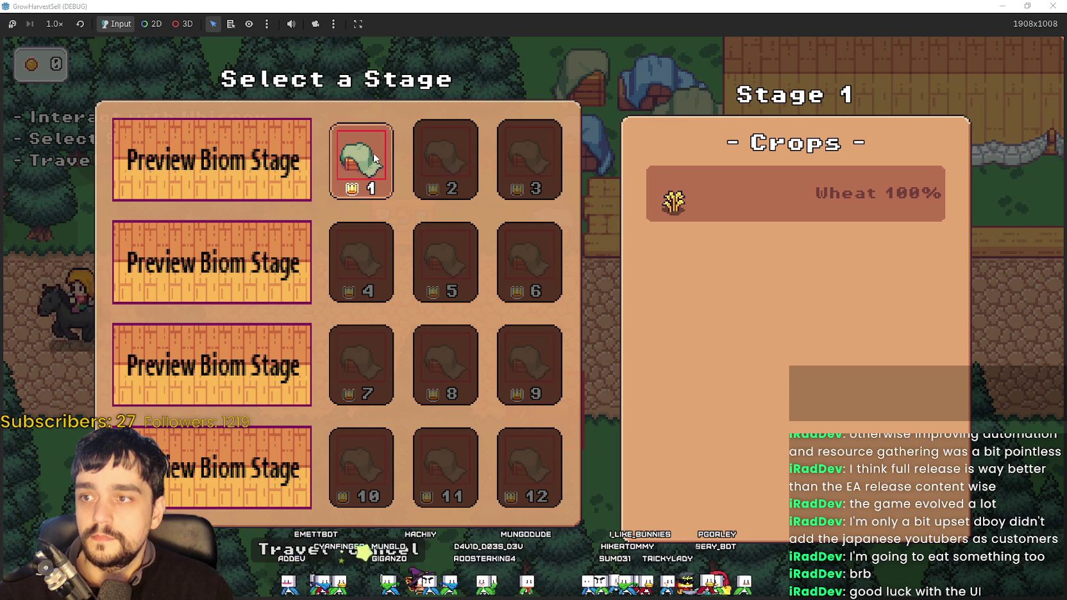
click(430, 151)
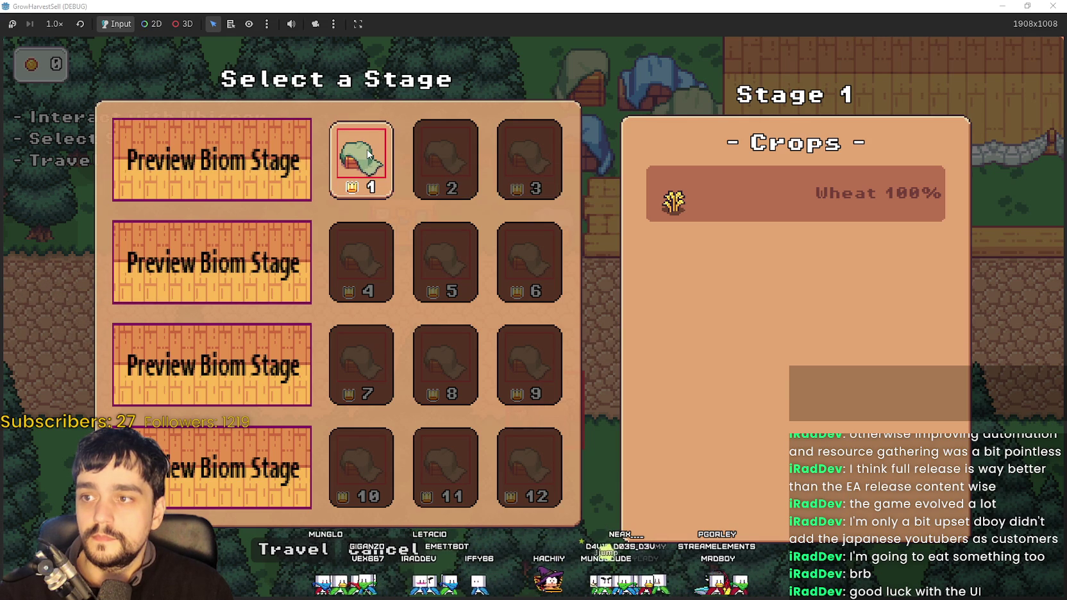